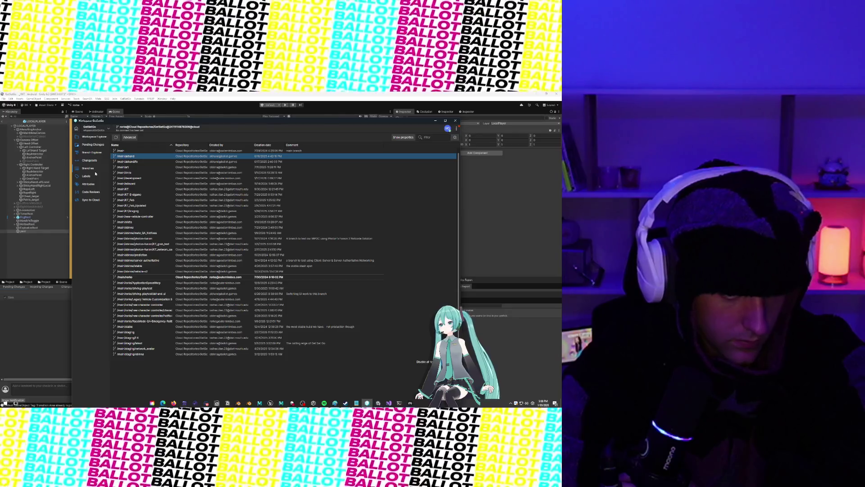
Type 'Actually' in the chat window, then return to version control
{"action": "left_click", "coordinate": [206, 402]}
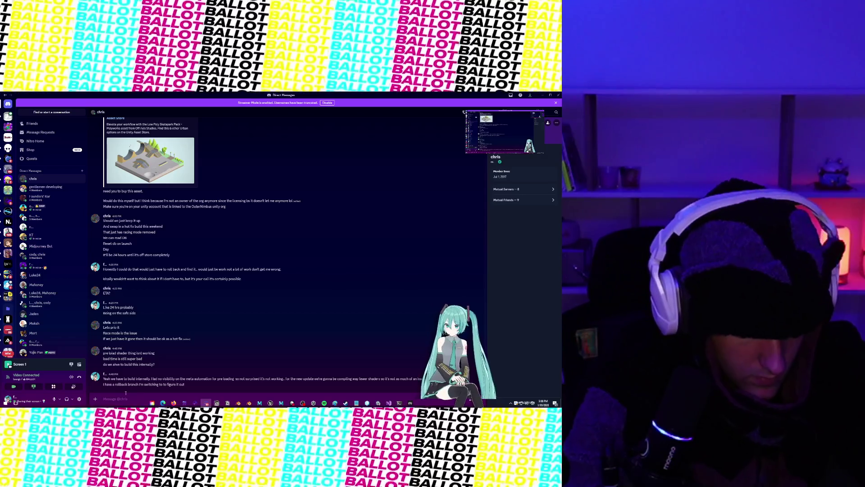
{"action": "type", "text": "Actually wait this"}
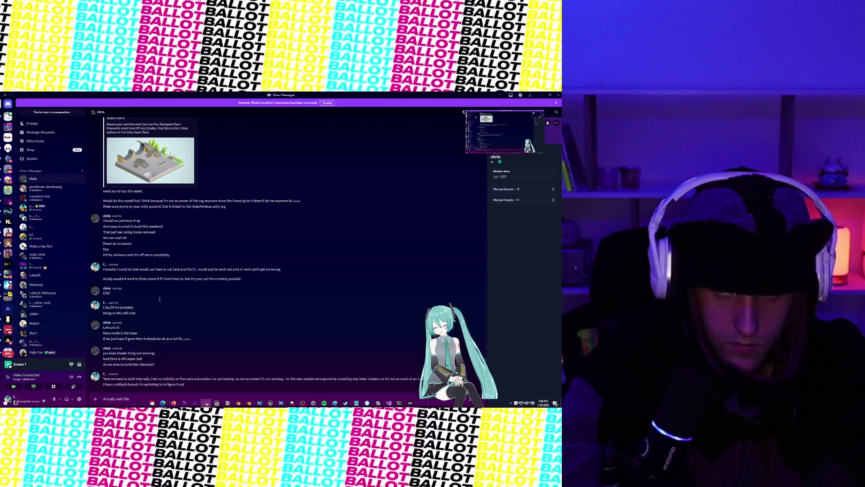
{"action": "left_click", "coordinate": [544, 95]}
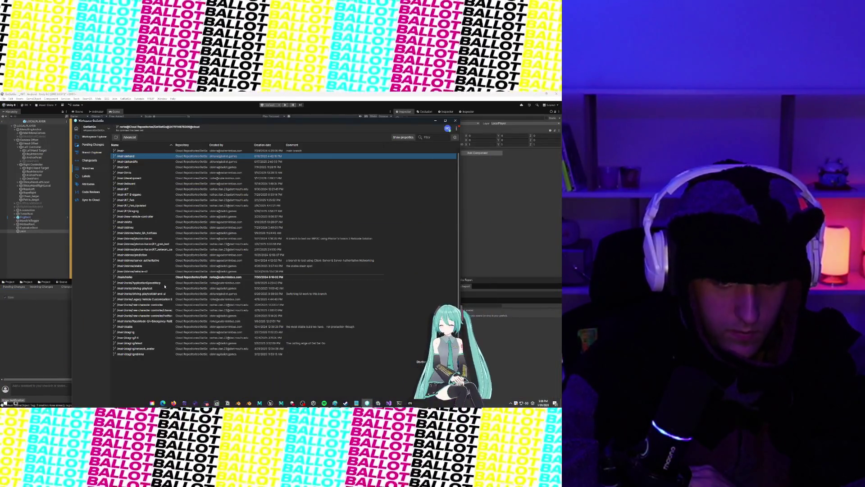
Start merging the /main/rorke branch into /main/akhand
{"action": "right_click", "coordinate": [135, 156]}
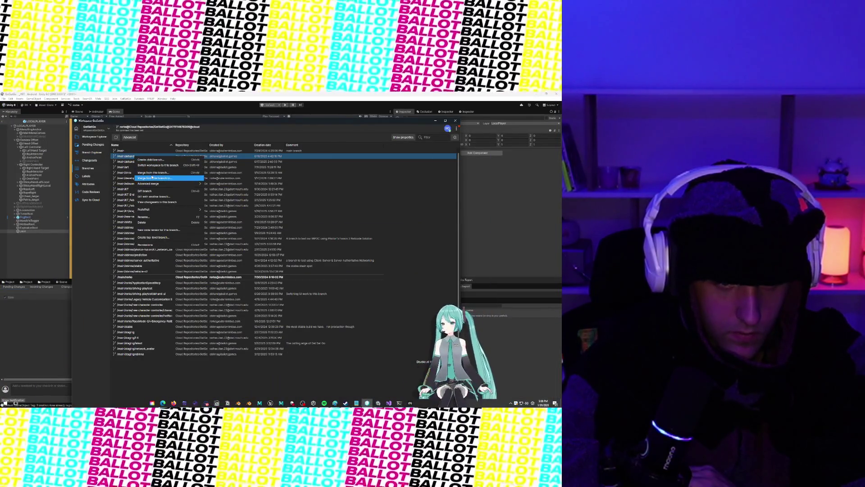
{"action": "left_click", "coordinate": [149, 176]}
{"action": "scroll", "coordinate": [217, 298], "scroll_direction": "down", "scroll_amount": 4}
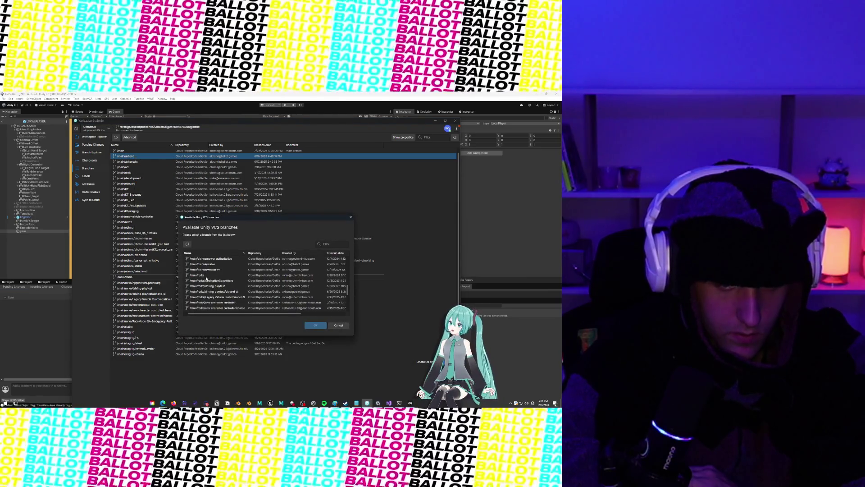
{"action": "left_click", "coordinate": [206, 276]}
{"action": "left_click", "coordinate": [315, 325]}
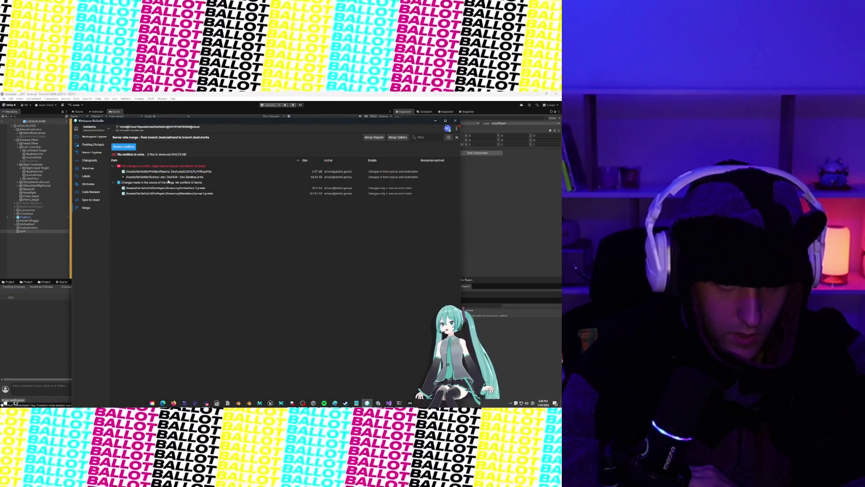
Resolve the LOCALPLAYER prefab and scene conflicts, check in the merge, and view incoming changes
{"action": "right_click", "coordinate": [168, 172]}
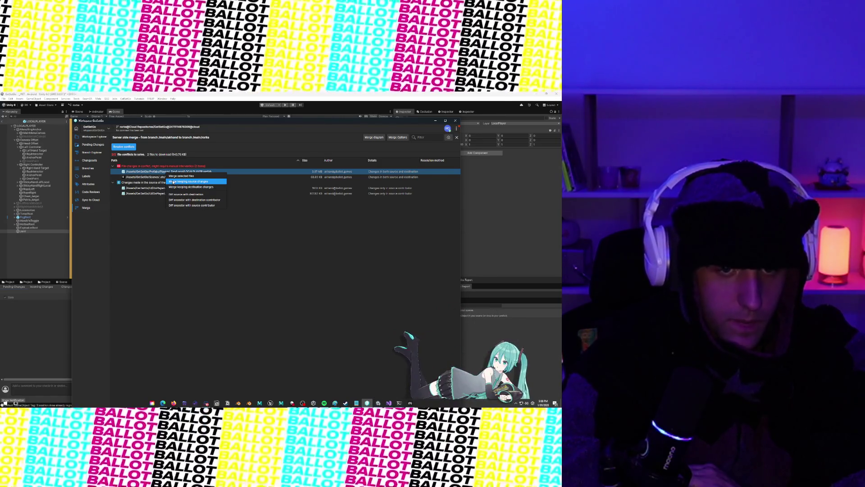
{"action": "left_click", "coordinate": [174, 181]}
{"action": "right_click", "coordinate": [172, 177]}
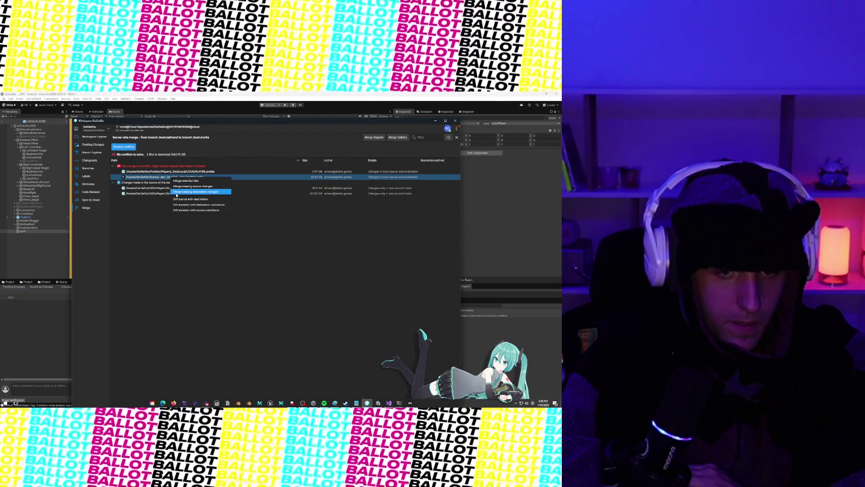
{"action": "left_click", "coordinate": [176, 186]}
{"action": "left_click", "coordinate": [123, 148]}
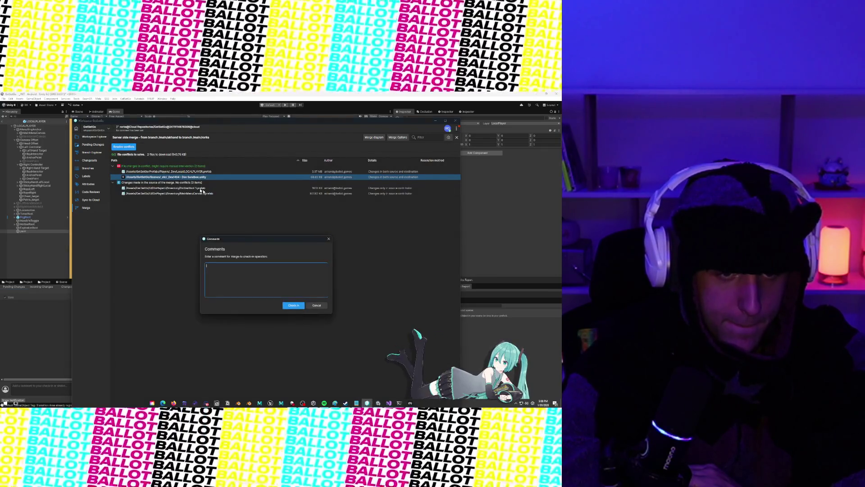
{"action": "left_click", "coordinate": [294, 305]}
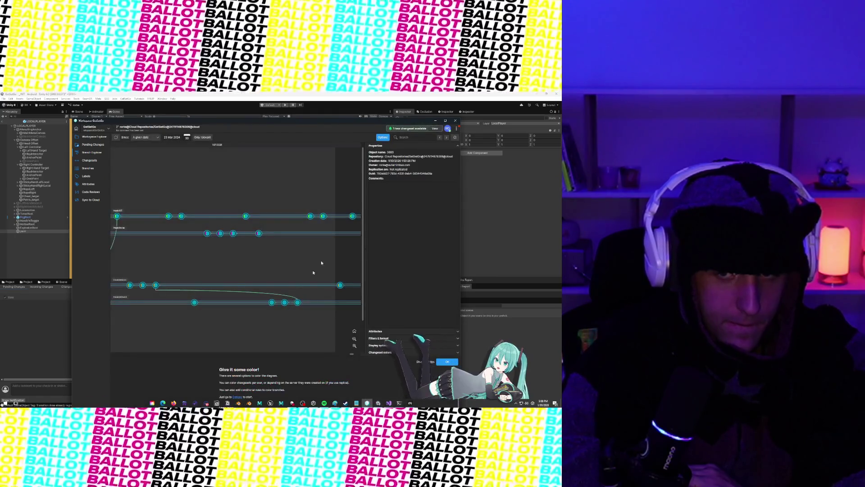
{"action": "left_click", "coordinate": [433, 129]}
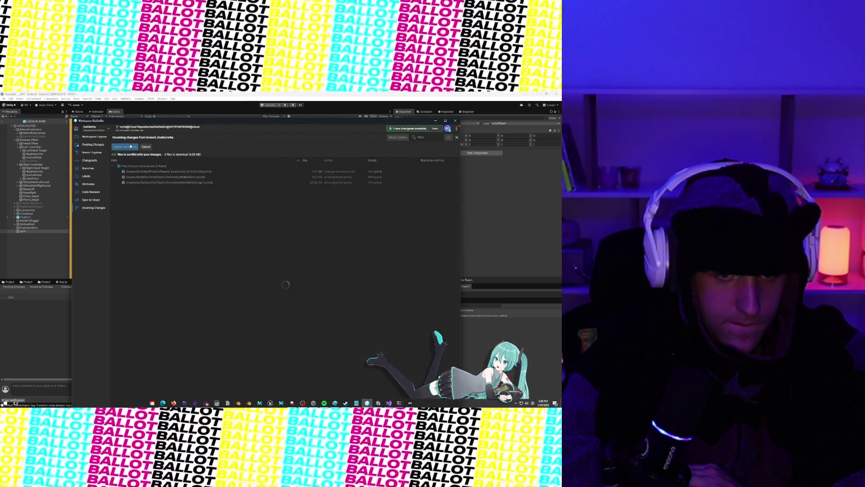
Minimize version control, inspect HotbarRoot, LOCALPLAYER and Camera Offset, then show the Project folders
{"action": "left_click", "coordinate": [438, 122]}
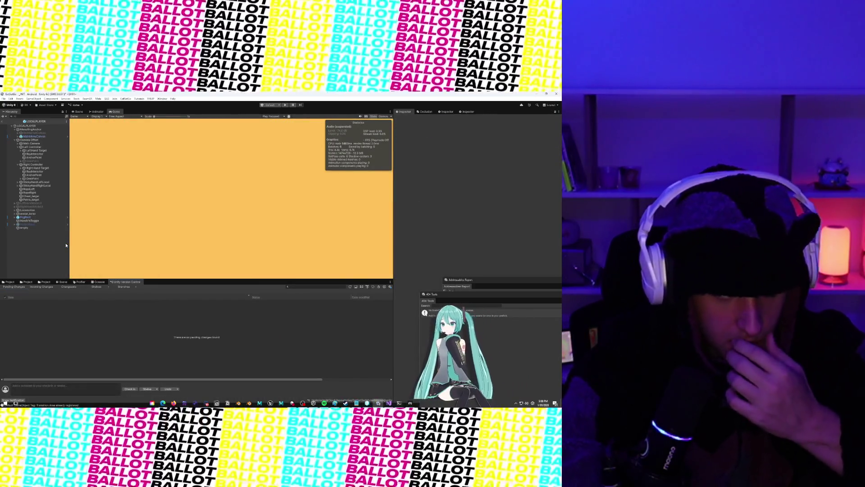
{"action": "left_click", "coordinate": [27, 223]}
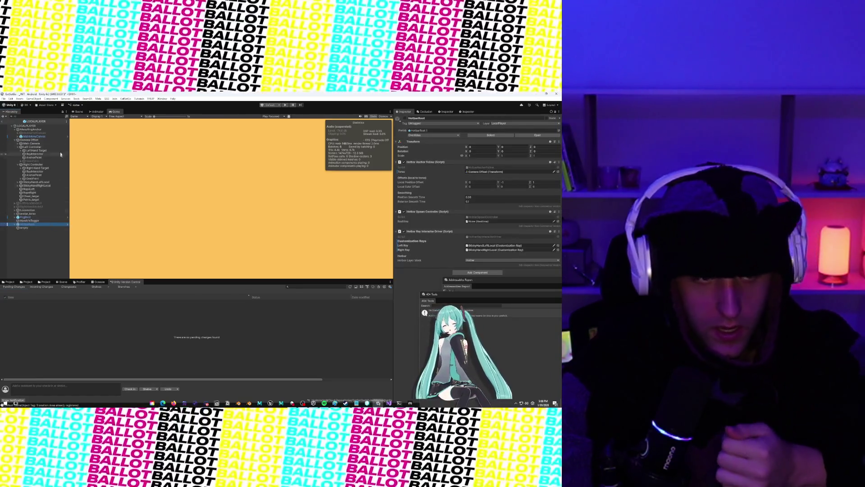
{"action": "left_click", "coordinate": [26, 126]}
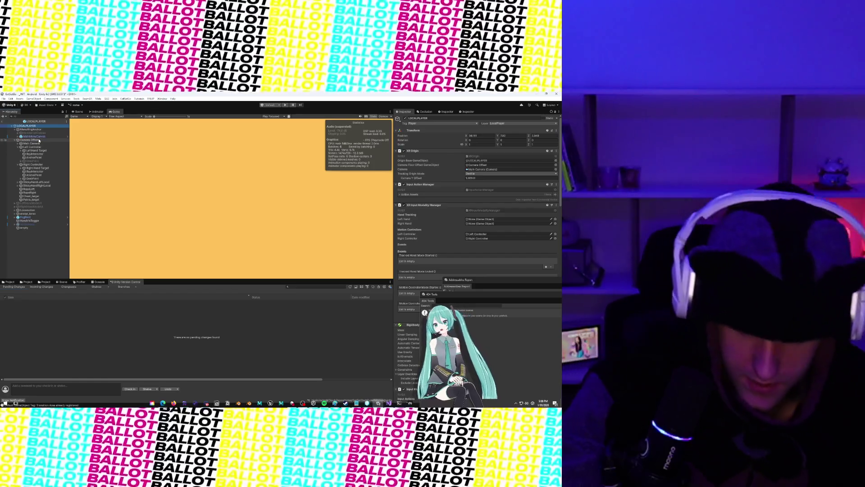
{"action": "left_click", "coordinate": [32, 140]}
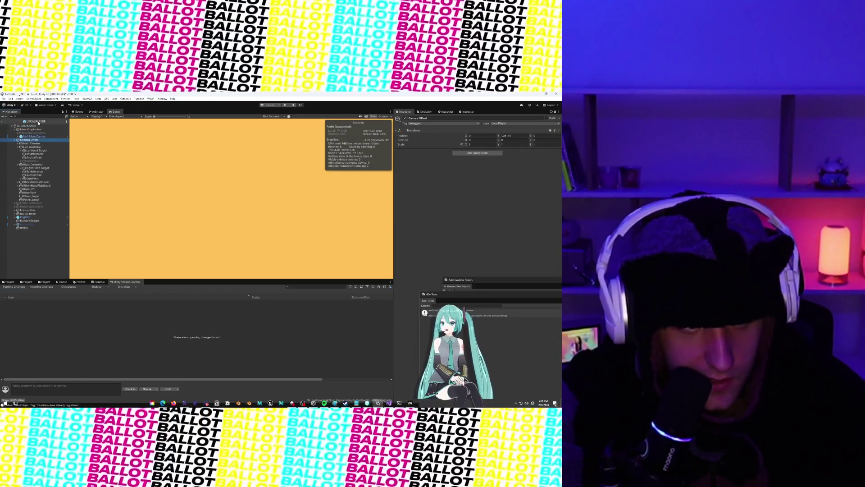
{"action": "left_click", "coordinate": [26, 125]}
{"action": "left_click", "coordinate": [18, 281]}
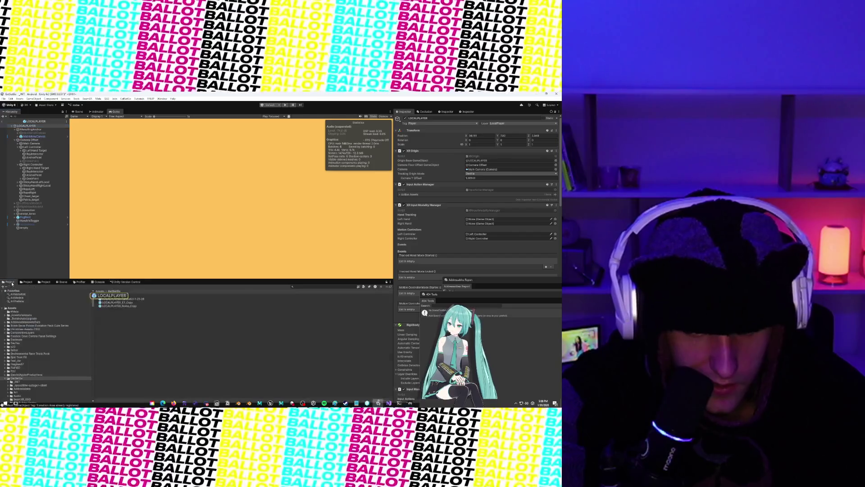
Drag LOCALPLAYER_Rorke_Copy into the Hierarchy and apply Prefab > Unpack Completely
{"action": "left_click", "coordinate": [125, 308]}
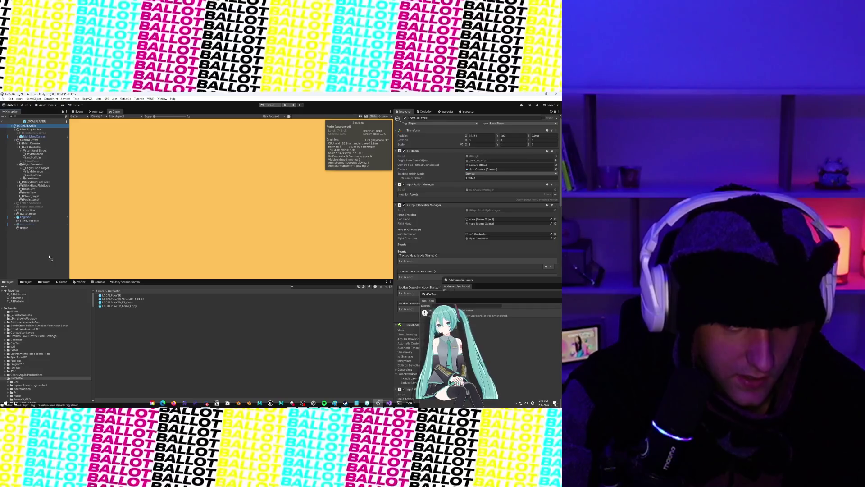
{"action": "left_click_drag", "start_coordinate": [50, 257], "coordinate": [48, 255]}
{"action": "left_click", "coordinate": [17, 232]}
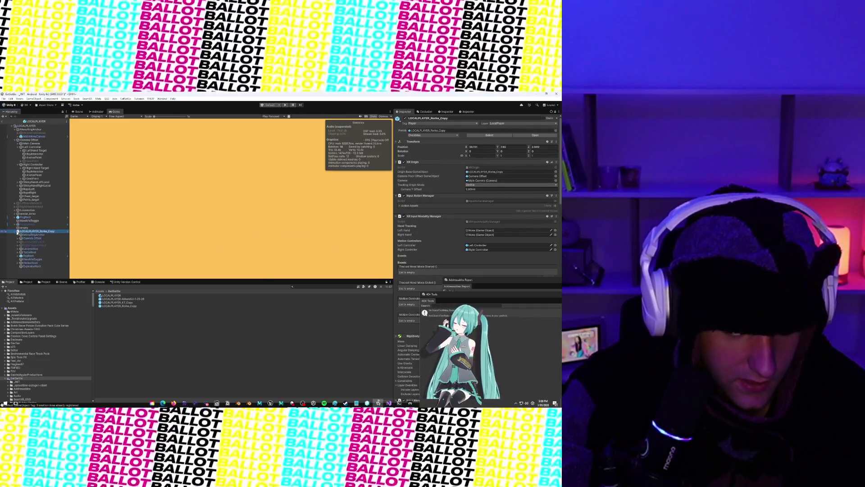
{"action": "right_click", "coordinate": [31, 234]}
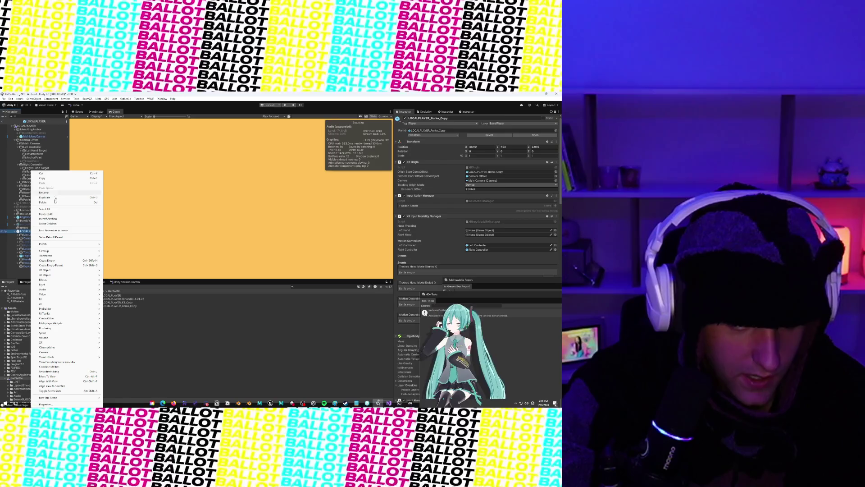
{"action": "mouse_move", "coordinate": [90, 244]}
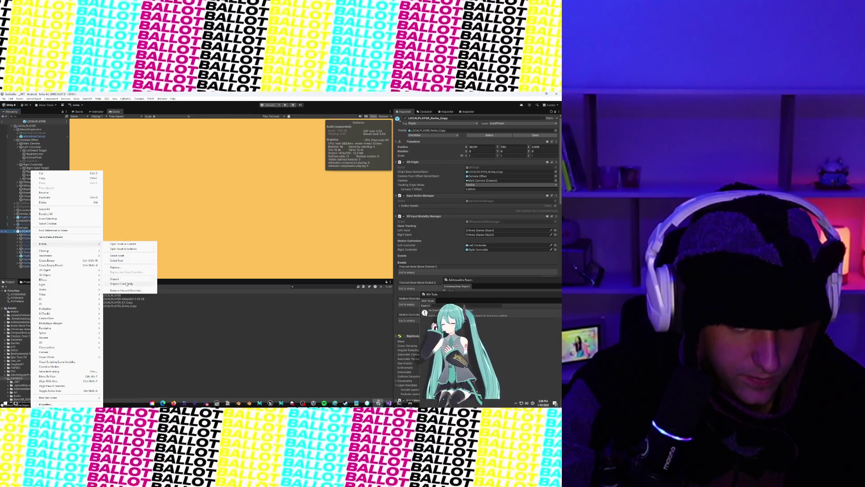
{"action": "left_click", "coordinate": [127, 284]}
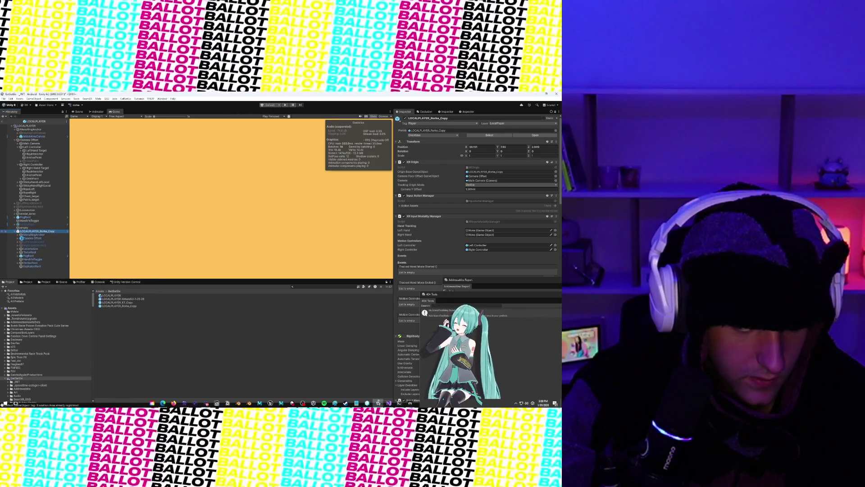
{"action": "left_click", "coordinate": [18, 234]}
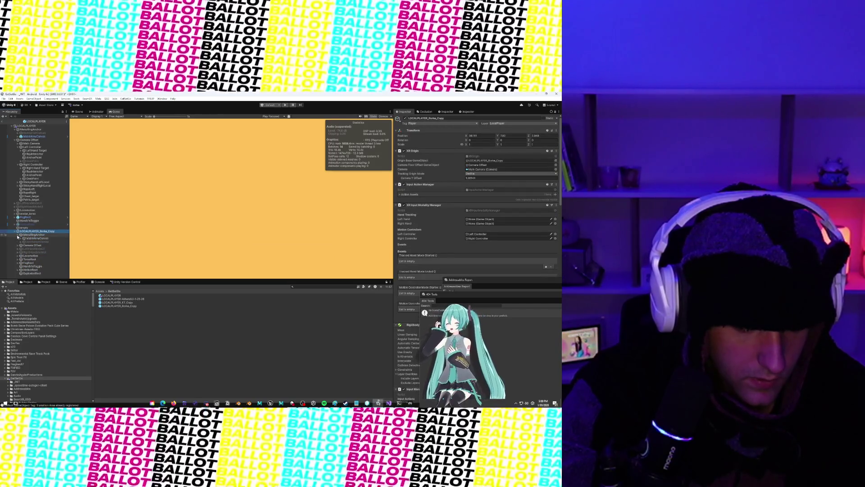
{"action": "left_click", "coordinate": [18, 235]}
{"action": "left_click", "coordinate": [18, 236]}
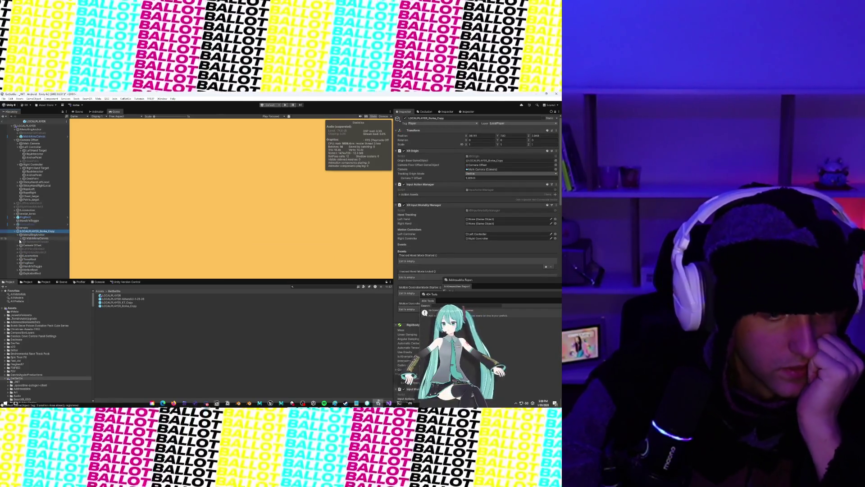
{"action": "left_click", "coordinate": [18, 245]}
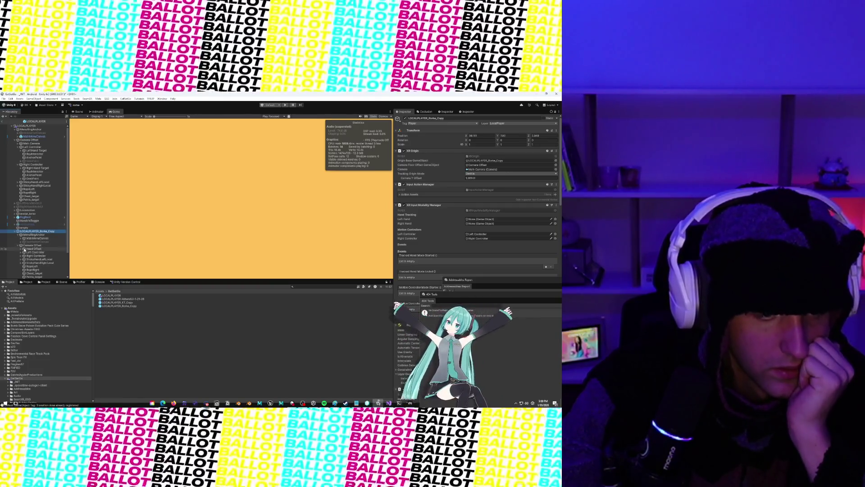
{"action": "left_click", "coordinate": [25, 249]}
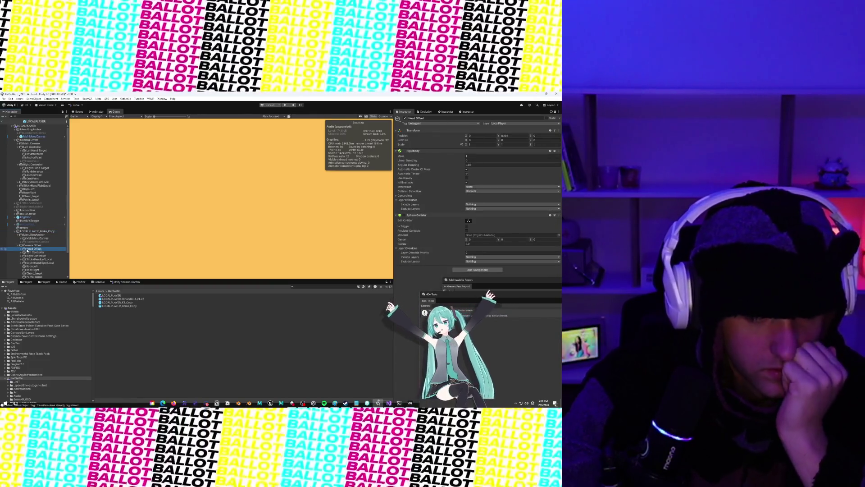
{"action": "left_click", "coordinate": [22, 249]}
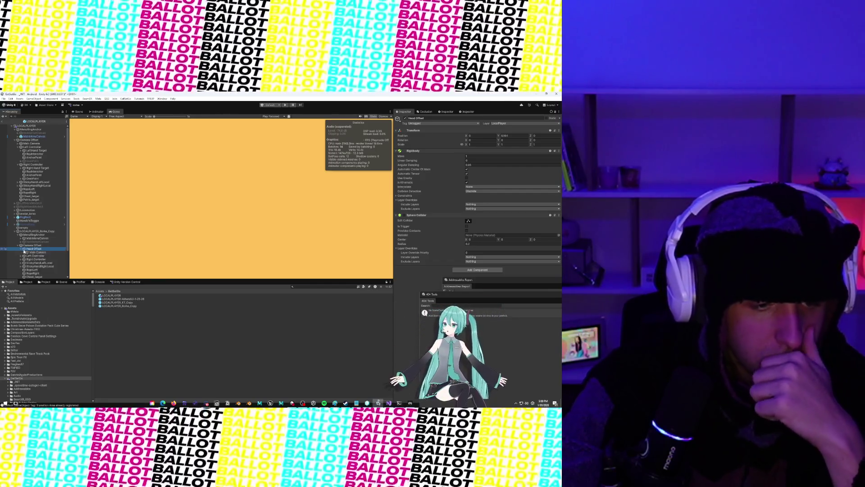
{"action": "left_click", "coordinate": [36, 253]}
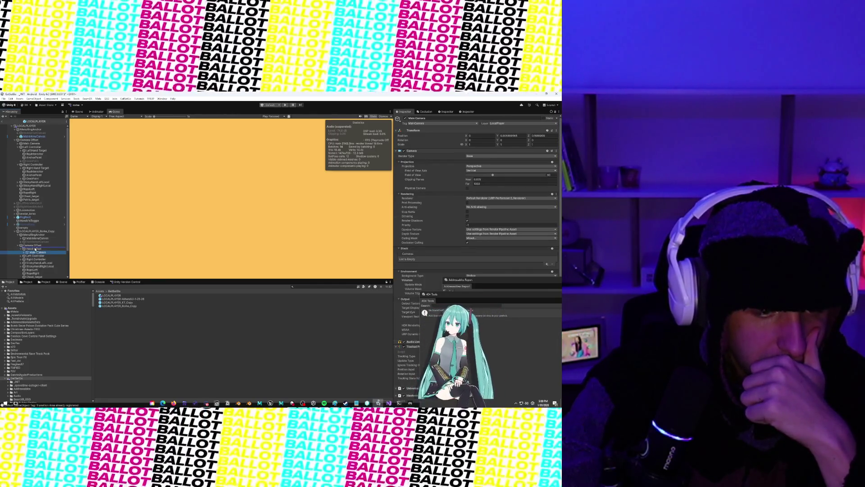
{"action": "left_click_drag", "start_coordinate": [35, 249], "coordinate": [35, 247]}
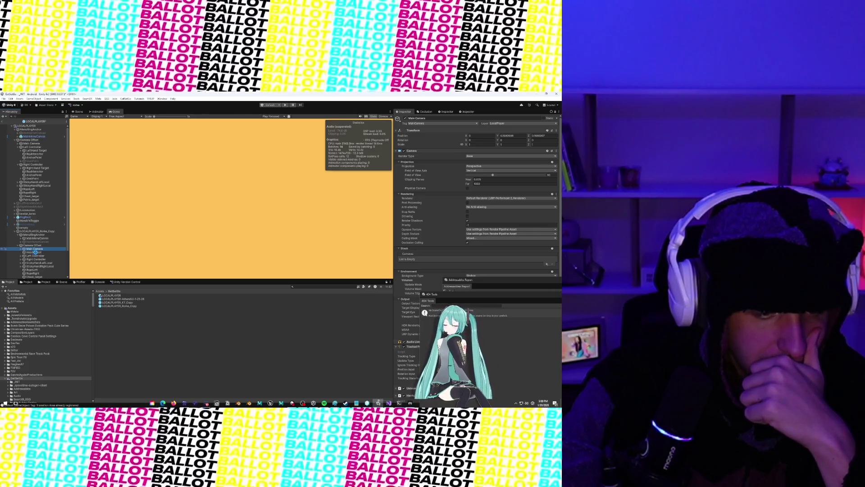
{"action": "left_click", "coordinate": [36, 253]}
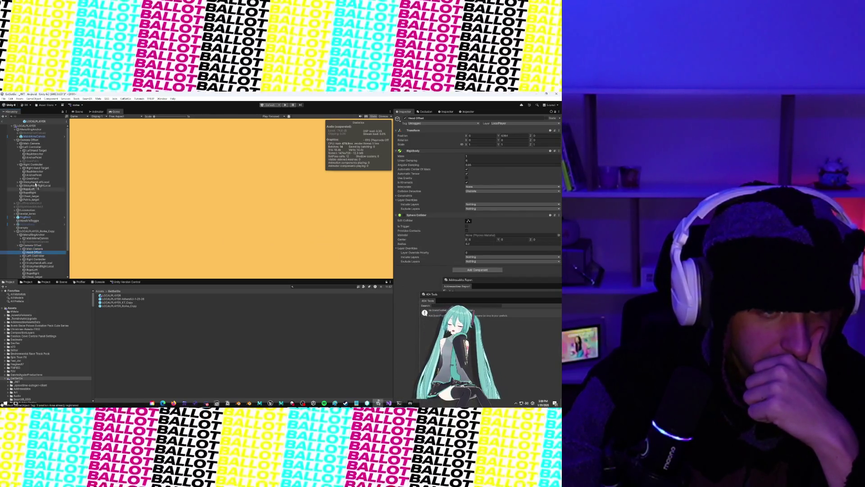
{"action": "left_click_drag", "start_coordinate": [33, 144], "coordinate": [33, 146]}
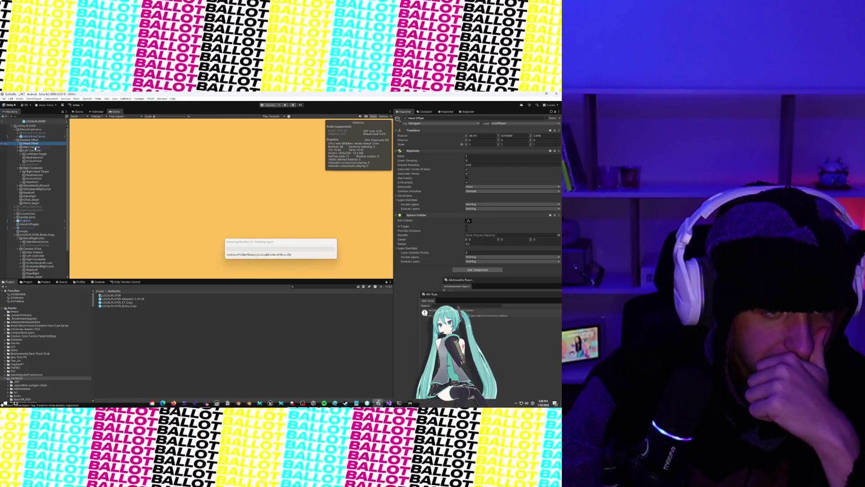
{"action": "left_click", "coordinate": [33, 148]}
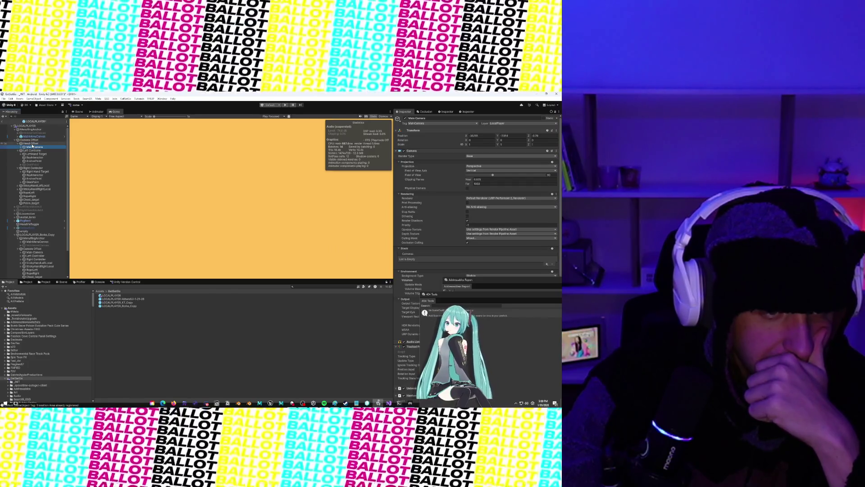
{"action": "left_click", "coordinate": [32, 144]}
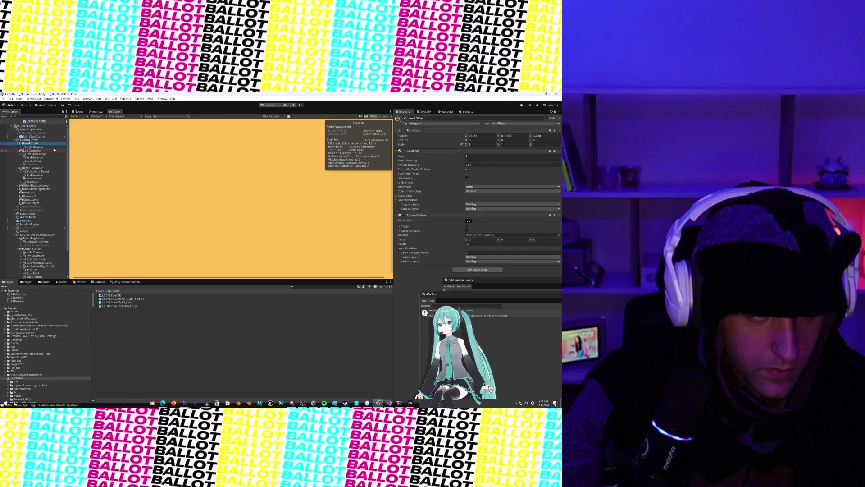
{"action": "left_click", "coordinate": [30, 140]}
{"action": "left_click", "coordinate": [31, 144]}
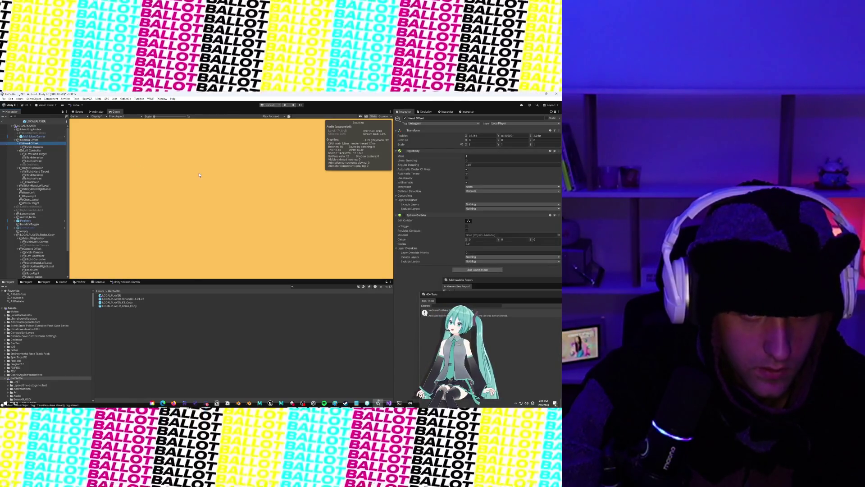
In the Scene view, set the copied player rig's Transform Position X to 0
{"action": "key", "text": "ctrl+1"}
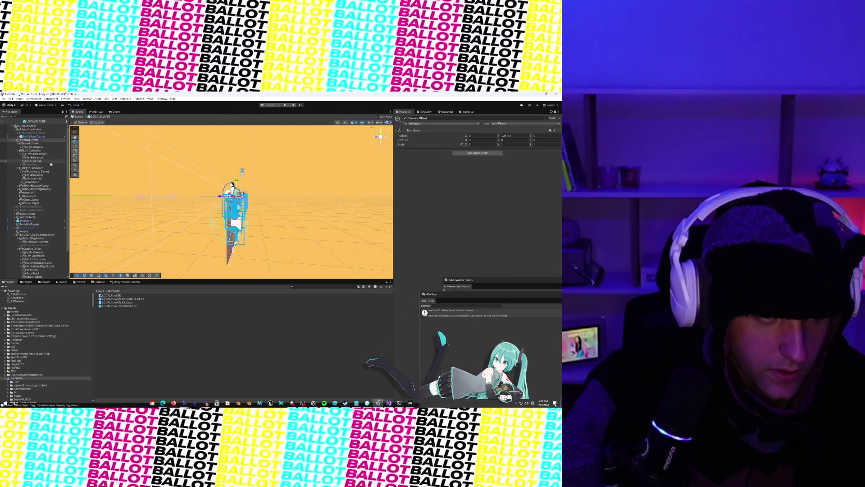
{"action": "key", "text": "Down"}
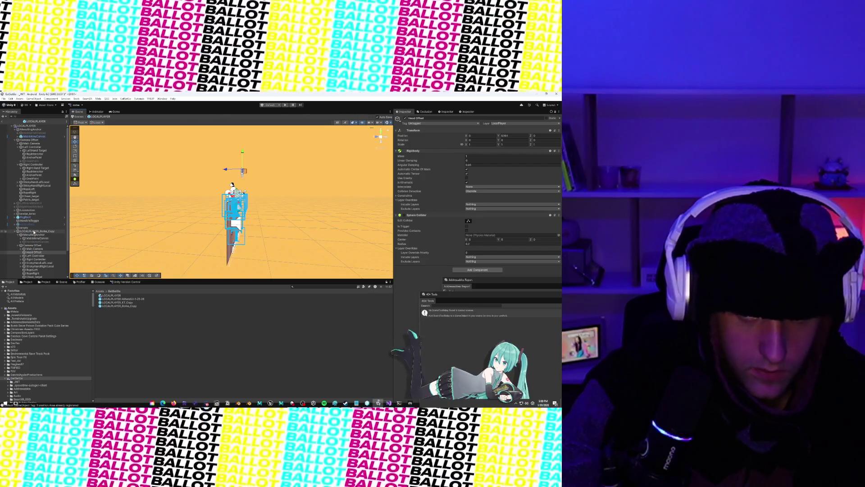
{"action": "left_click", "coordinate": [15, 232]}
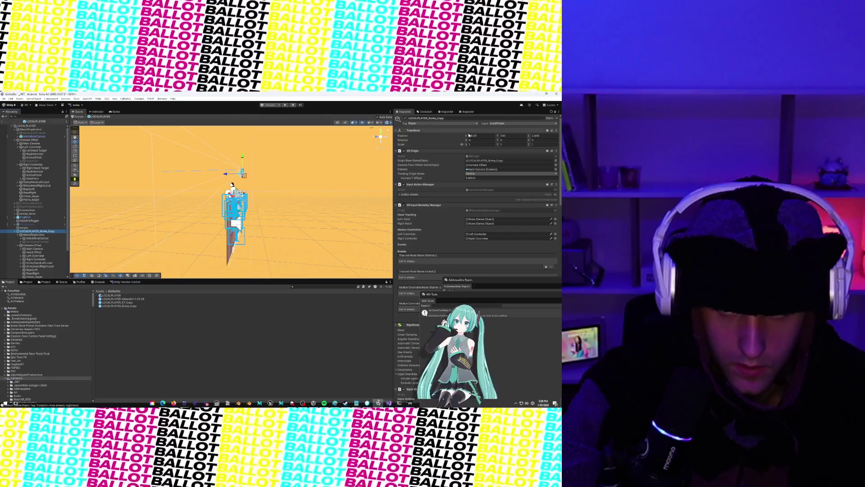
{"action": "left_click", "coordinate": [480, 135]}
{"action": "type", "text": "0"}
{"action": "left_click", "coordinate": [507, 136]}
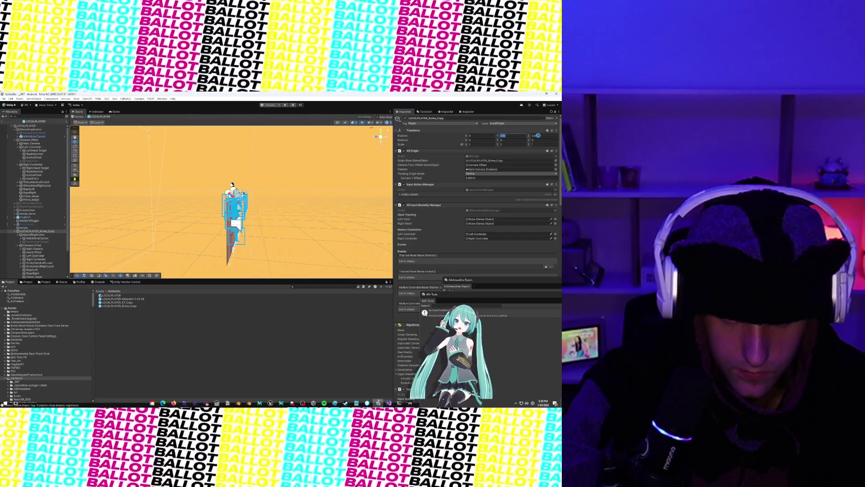
{"action": "left_click", "coordinate": [538, 135]}
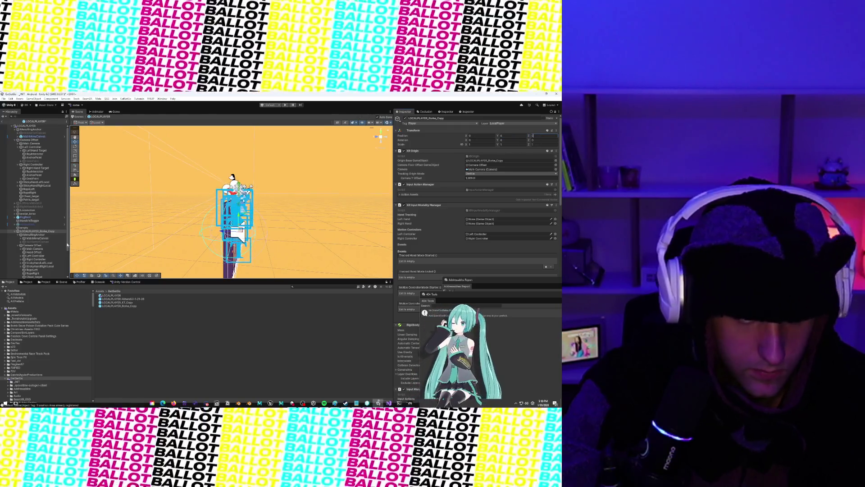
Move Head Offset under the original rig's Camera Offset in the Hierarchy
{"action": "left_click", "coordinate": [30, 252]}
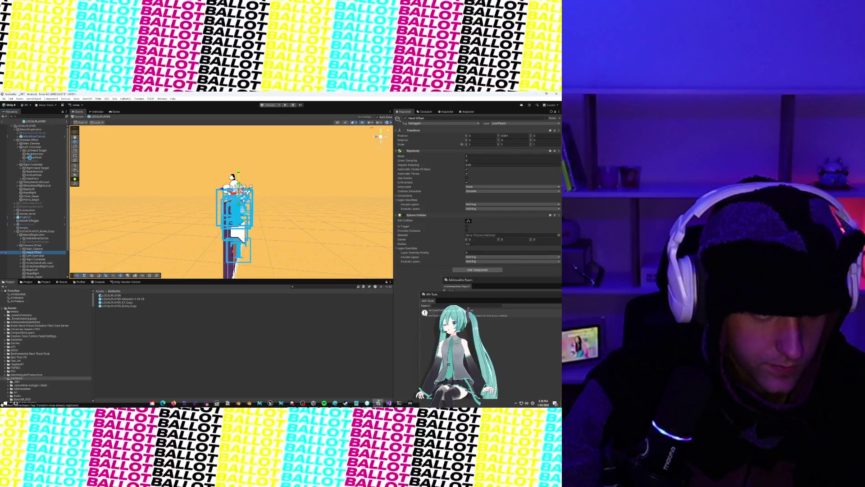
{"action": "left_click_drag", "start_coordinate": [30, 144], "coordinate": [36, 143]}
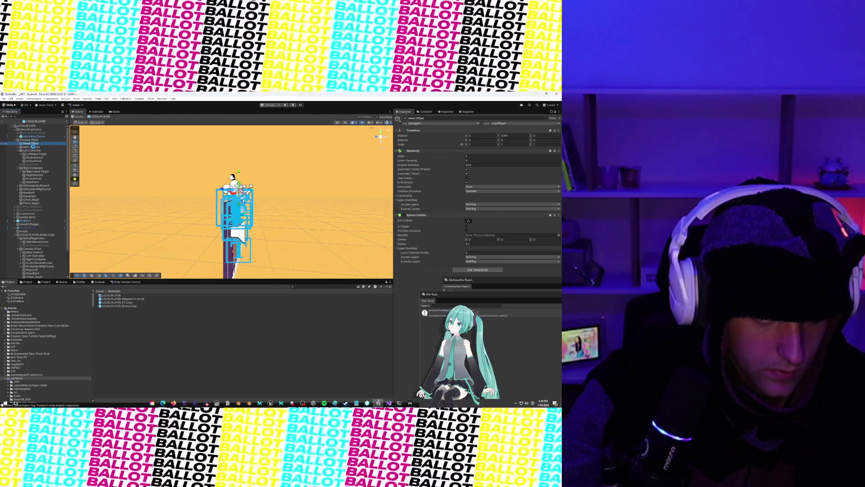
{"action": "left_click", "coordinate": [33, 147]}
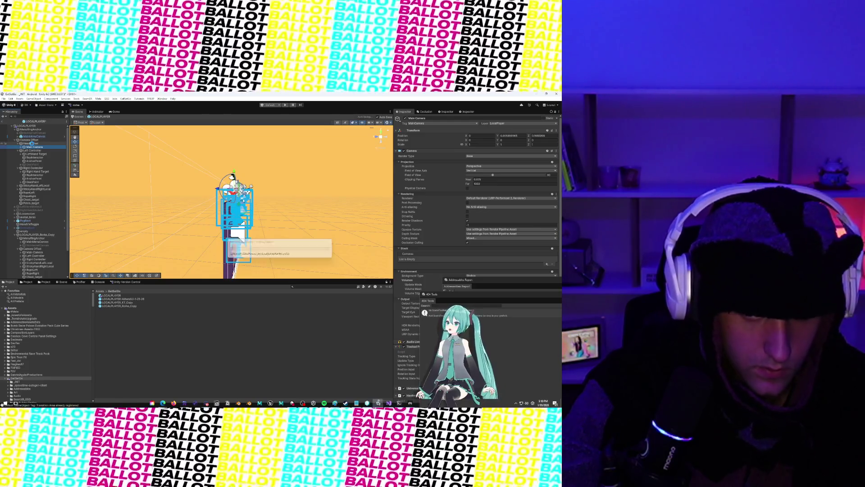
{"action": "scroll", "coordinate": [36, 264], "scroll_direction": "down", "scroll_amount": 3}
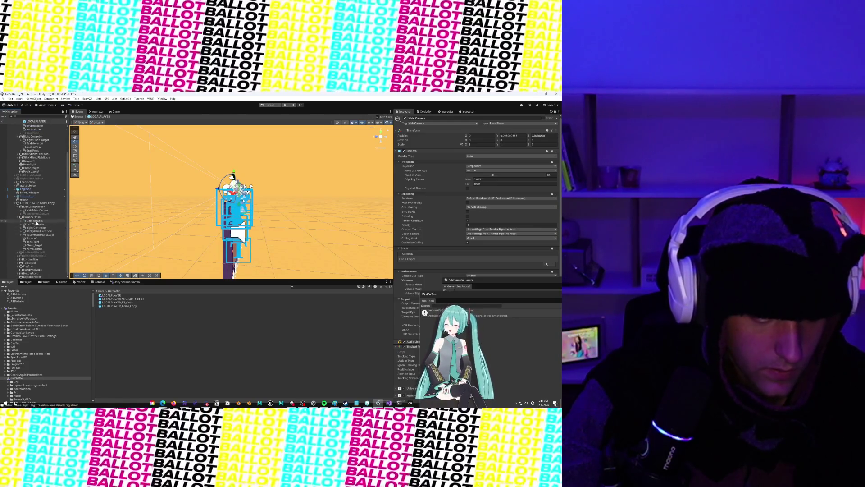
Copy the Rigidbody component from the copied rig's Left Controller
{"action": "left_click", "coordinate": [36, 224]}
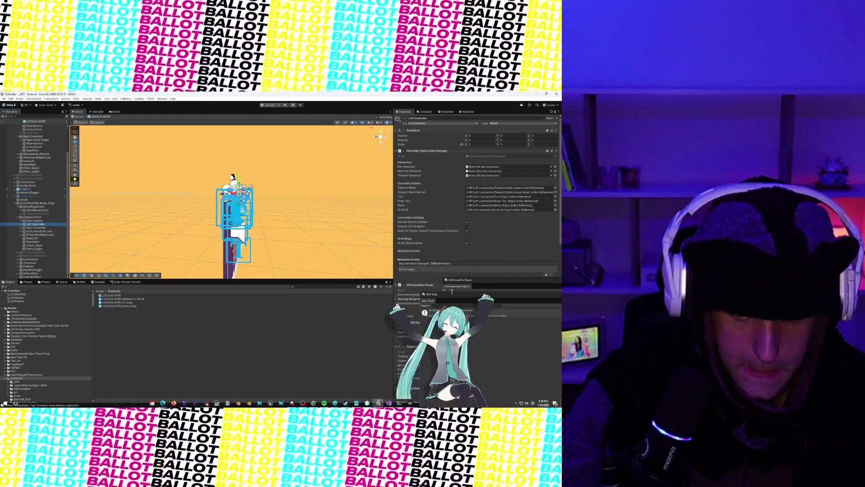
{"action": "left_click", "coordinate": [450, 294]}
{"action": "scroll", "coordinate": [453, 265], "scroll_direction": "down", "scroll_amount": 10}
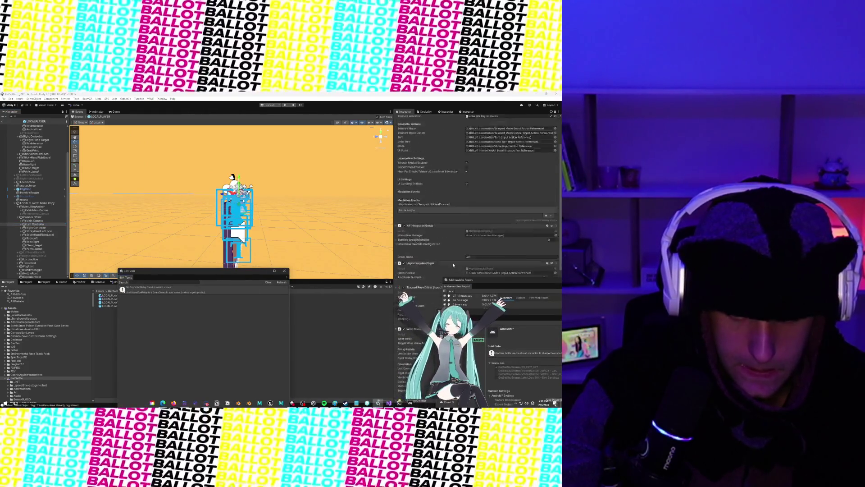
{"action": "scroll", "coordinate": [454, 265], "scroll_direction": "down", "scroll_amount": 2}
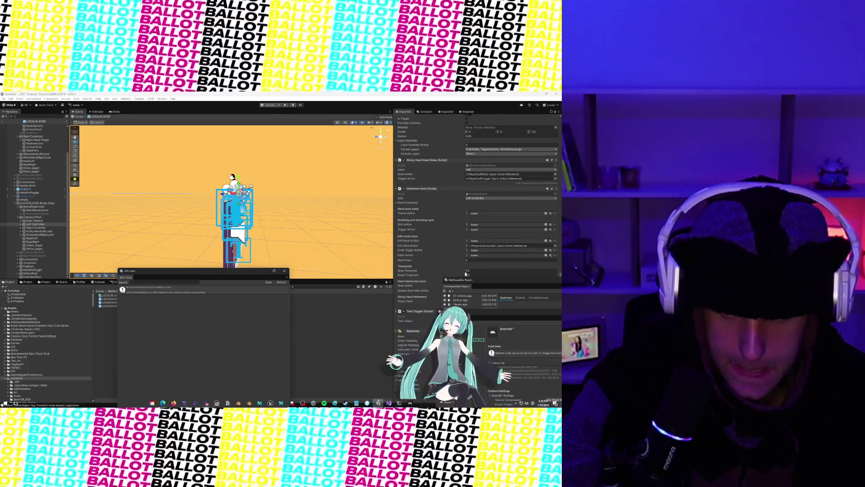
{"action": "left_click_drag", "start_coordinate": [465, 280], "coordinate": [533, 345]}
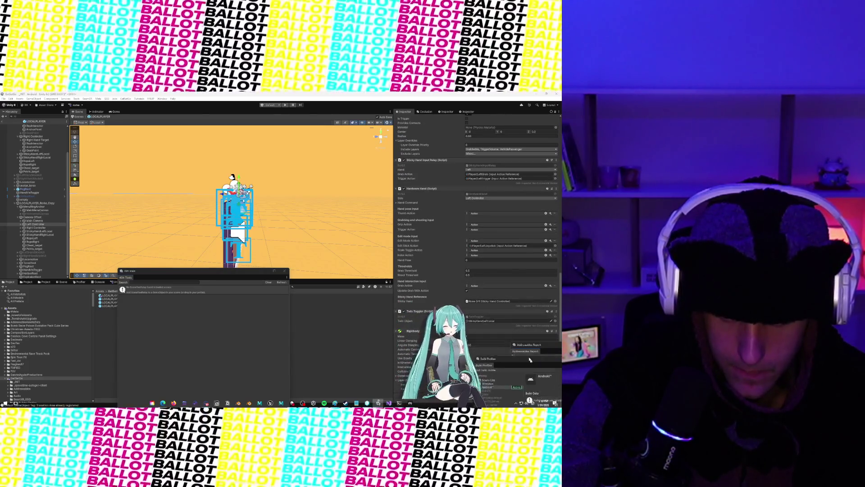
{"action": "left_click_drag", "start_coordinate": [452, 345], "coordinate": [310, 345]}
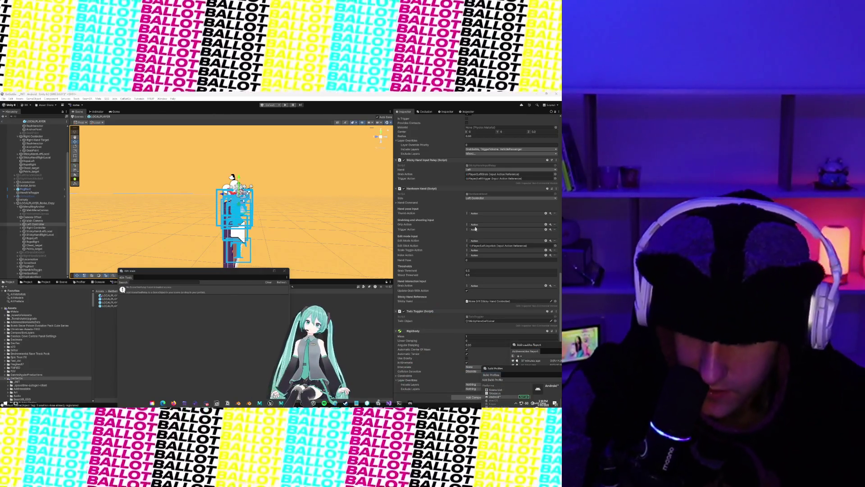
{"action": "left_click", "coordinate": [556, 332]}
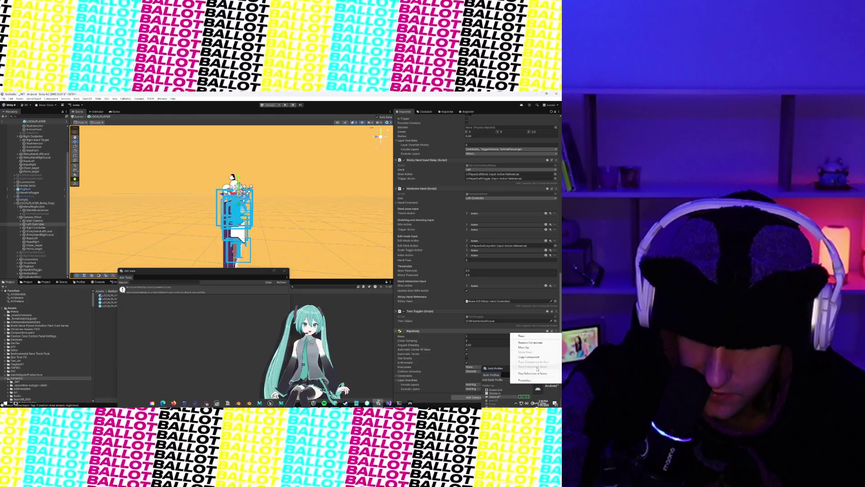
{"action": "left_click", "coordinate": [531, 358]}
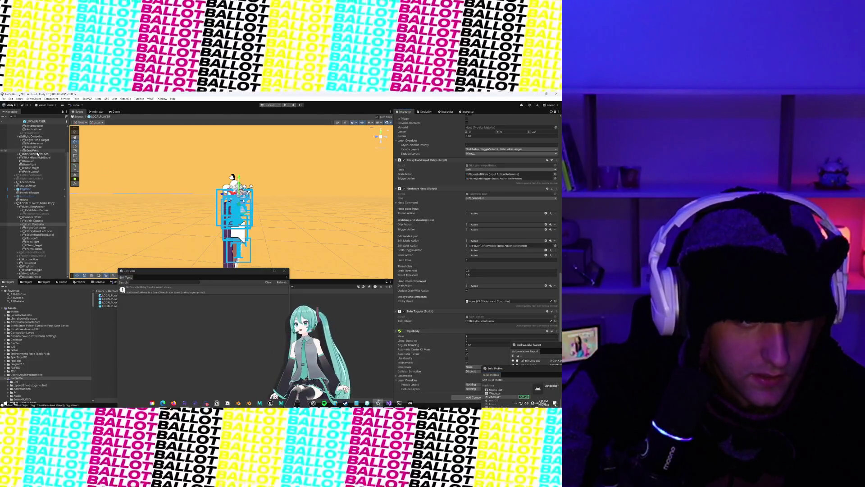
Close the Build Profiles and Addressables Report windows, then paste the Rigidbody onto the original Left Controller
{"action": "scroll", "coordinate": [38, 161], "scroll_direction": "up", "scroll_amount": 3}
{"action": "left_click", "coordinate": [34, 151]}
{"action": "scroll", "coordinate": [441, 263], "scroll_direction": "up", "scroll_amount": 2}
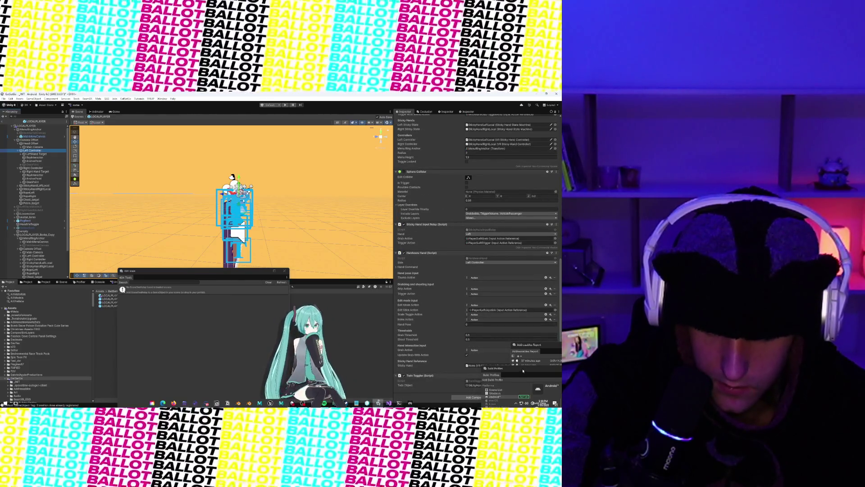
{"action": "left_click_drag", "start_coordinate": [523, 370], "coordinate": [331, 275]}
{"action": "left_click", "coordinate": [516, 273]}
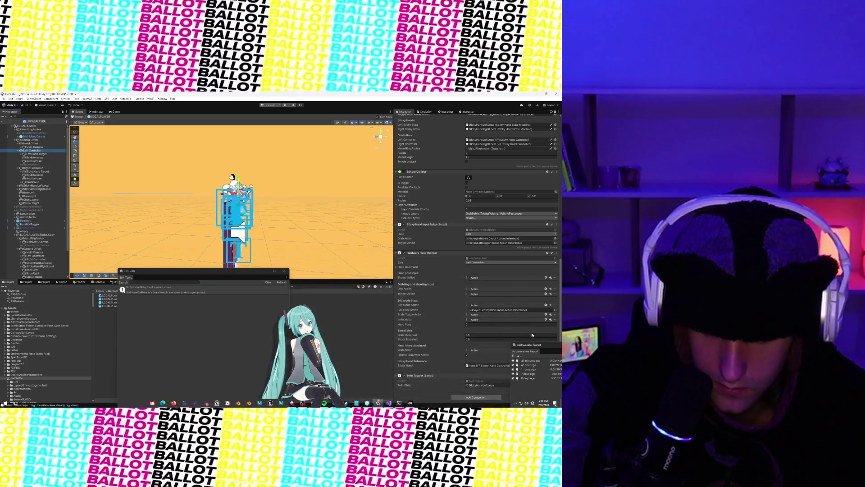
{"action": "left_click", "coordinate": [534, 270]}
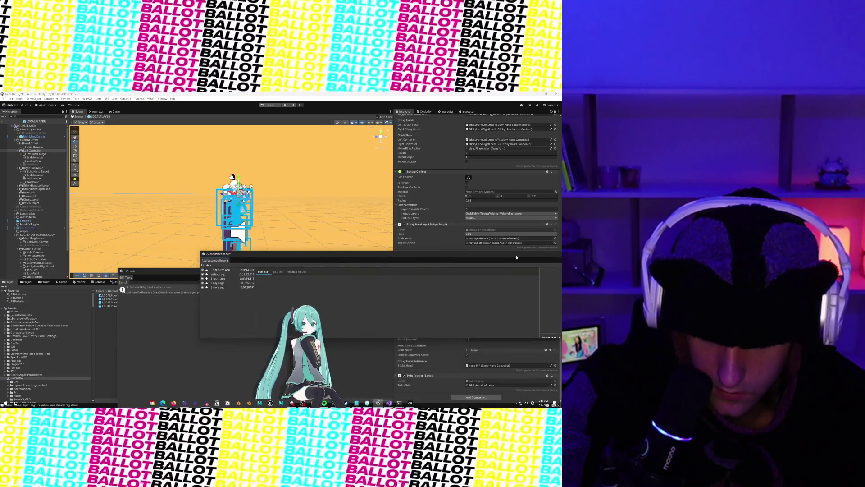
{"action": "left_click", "coordinate": [556, 375]}
{"action": "left_click", "coordinate": [536, 344]}
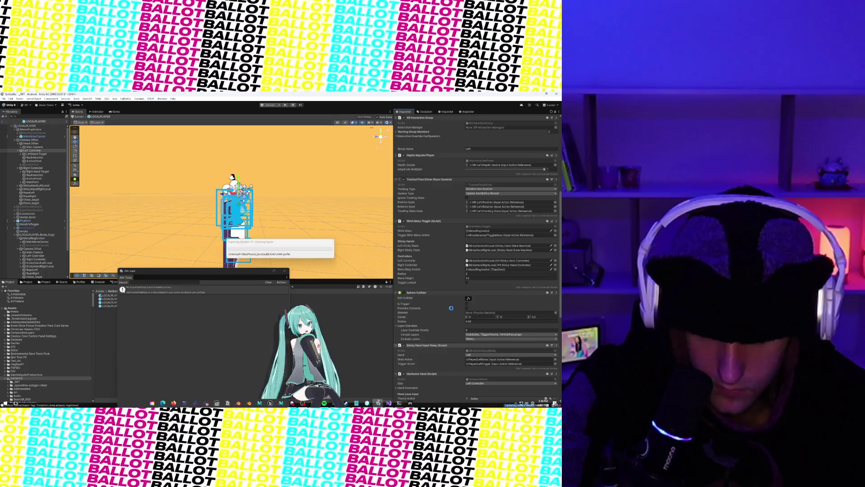
Paste the copied Rigidbody onto the original Right Controller as a new component
{"action": "scroll", "coordinate": [452, 308], "scroll_direction": "down", "scroll_amount": 5}
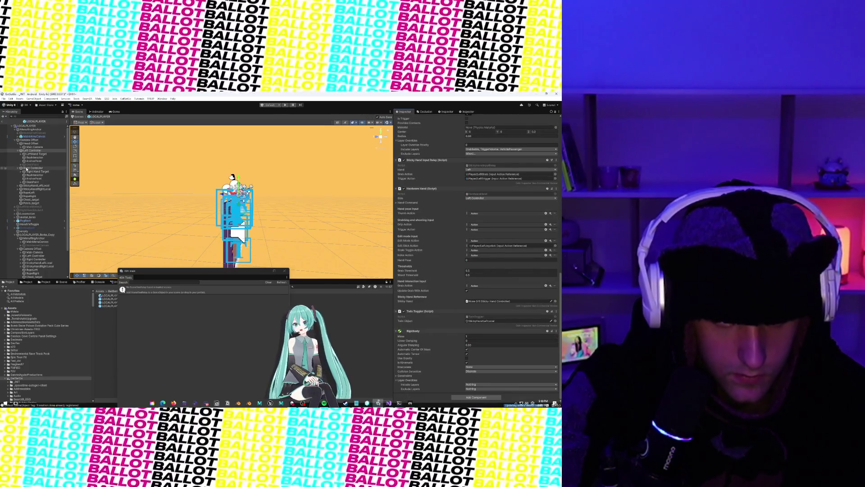
{"action": "left_click", "coordinate": [27, 168]}
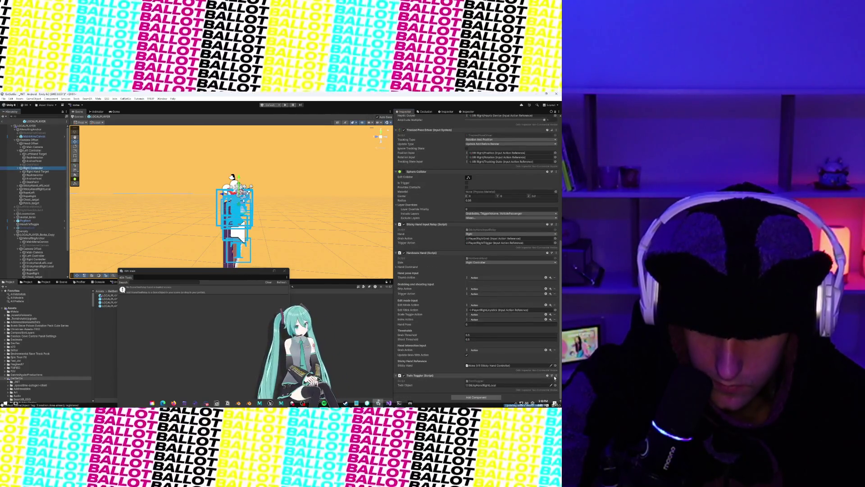
{"action": "left_click", "coordinate": [555, 376]}
{"action": "left_click", "coordinate": [533, 344]}
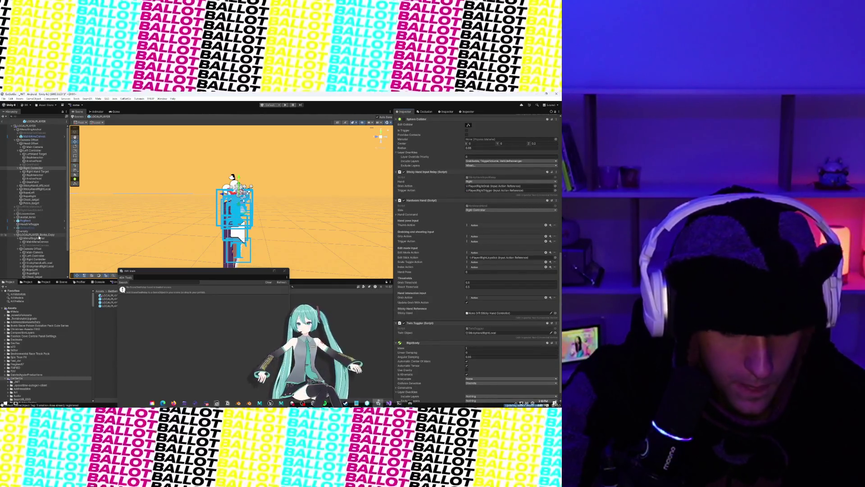
{"action": "left_click", "coordinate": [38, 235]}
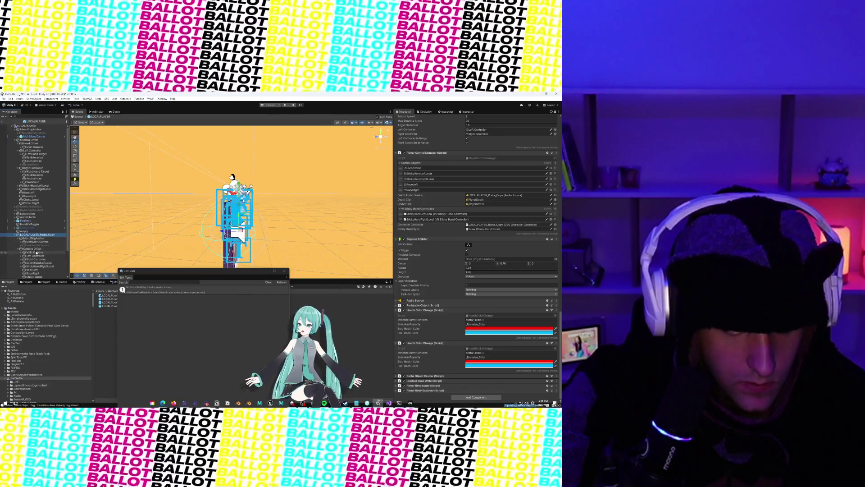
Copy the Mesh Collider from the Arm of Avatar_Arm_Team_3_V2 (1)
{"action": "left_click", "coordinate": [21, 256]}
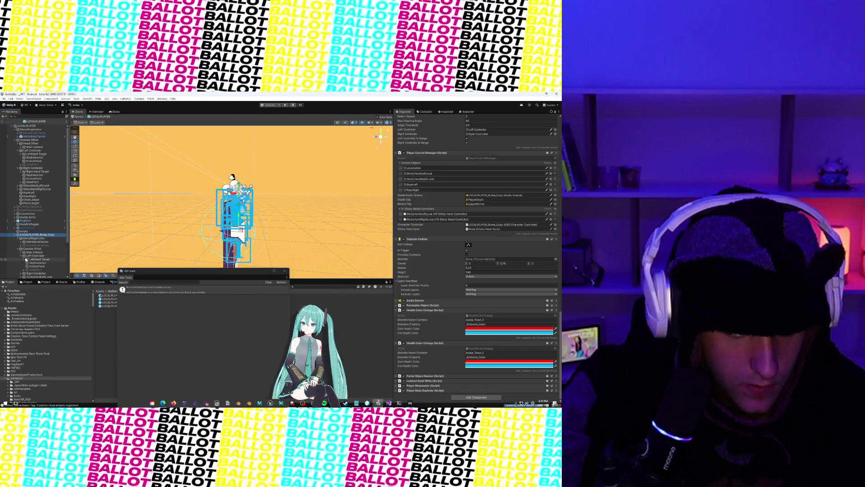
{"action": "left_click", "coordinate": [30, 259]}
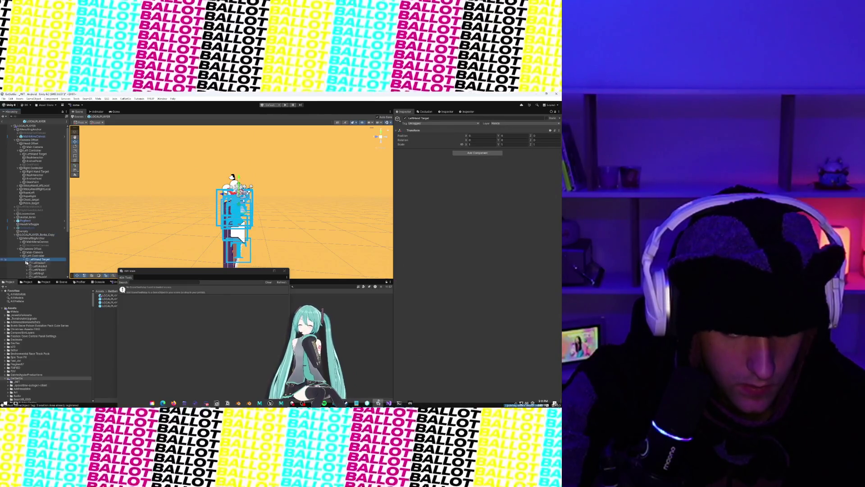
{"action": "scroll", "coordinate": [26, 263], "scroll_direction": "down", "scroll_amount": 3}
{"action": "left_click", "coordinate": [27, 227]}
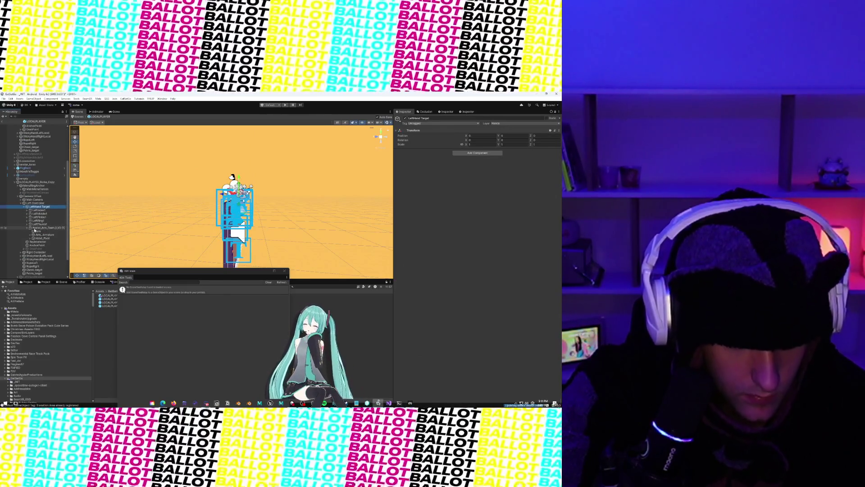
{"action": "left_click", "coordinate": [39, 231]}
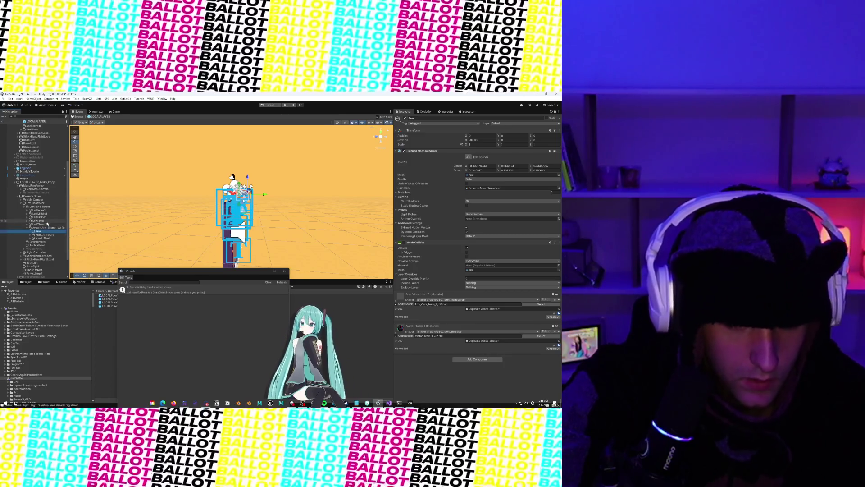
{"action": "right_click", "coordinate": [516, 243]}
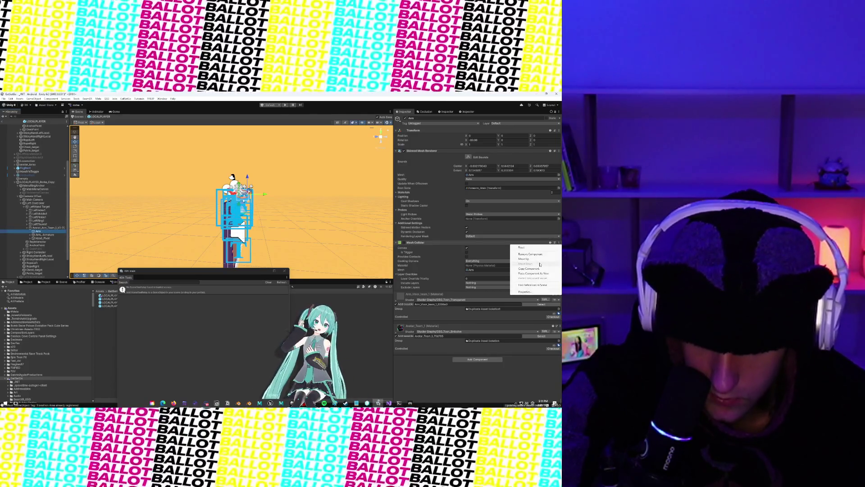
{"action": "left_click", "coordinate": [539, 269]}
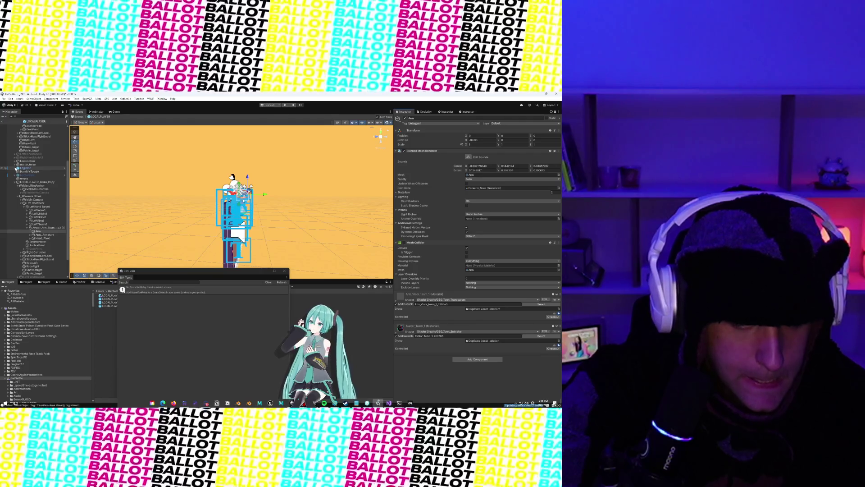
Paste the Mesh Collider onto the Avatar_Arm_Team_1_V2 Arm under LeftHand Target
{"action": "scroll", "coordinate": [27, 168], "scroll_direction": "up", "scroll_amount": 3}
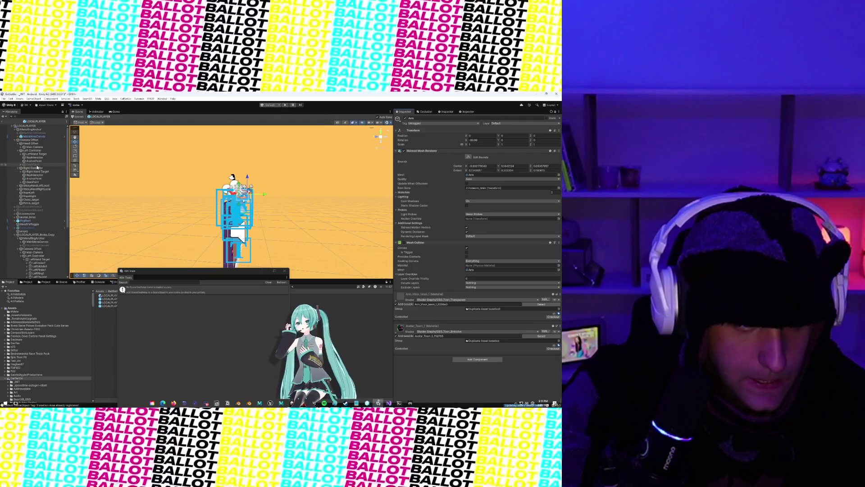
{"action": "left_click", "coordinate": [21, 154]}
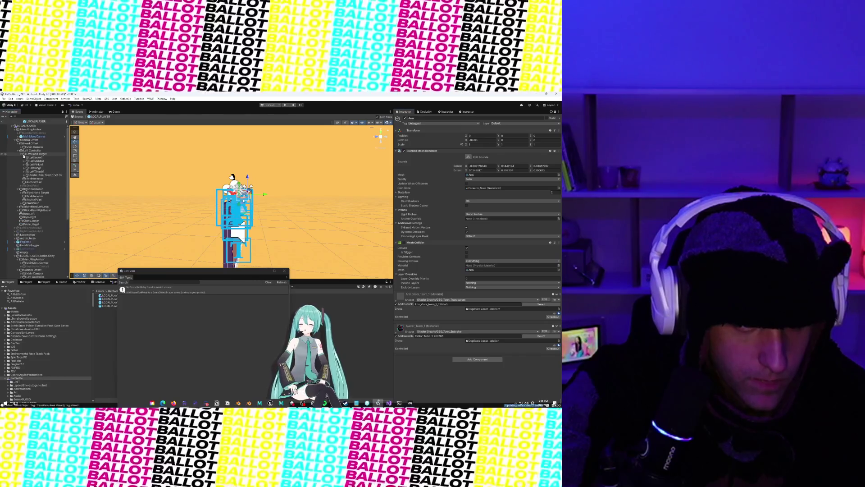
{"action": "left_click", "coordinate": [25, 175]}
{"action": "left_click", "coordinate": [35, 179]}
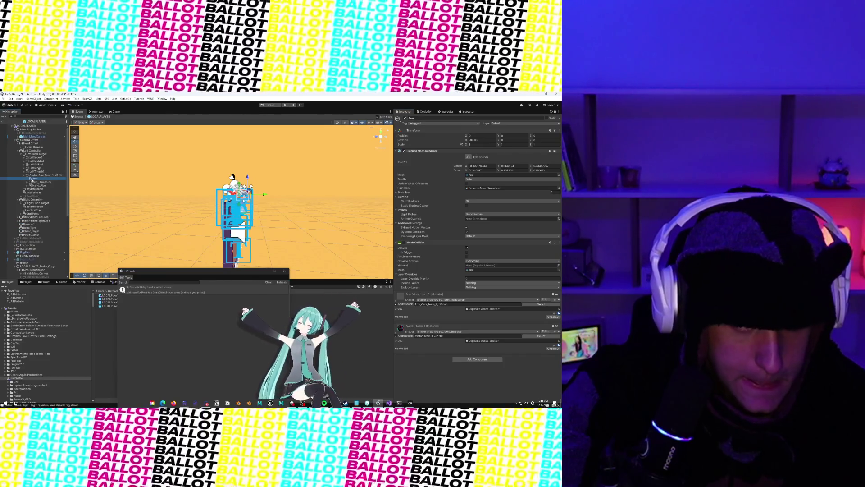
{"action": "left_click", "coordinate": [558, 151]}
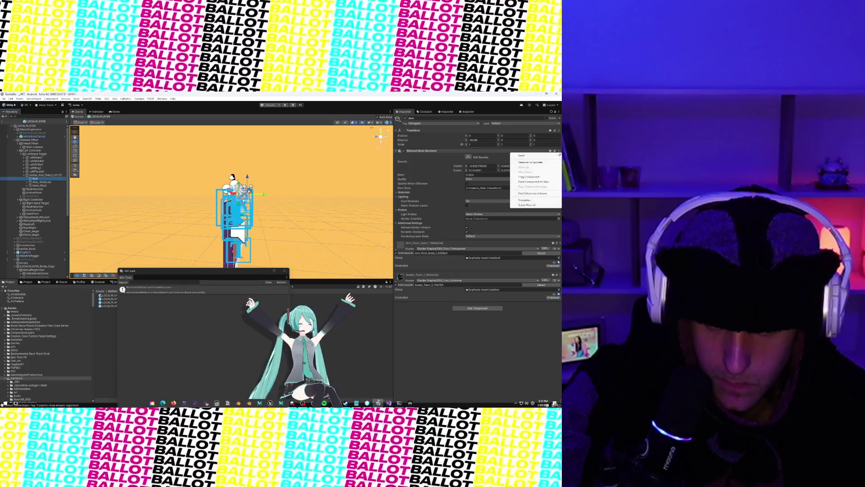
{"action": "left_click", "coordinate": [538, 182]}
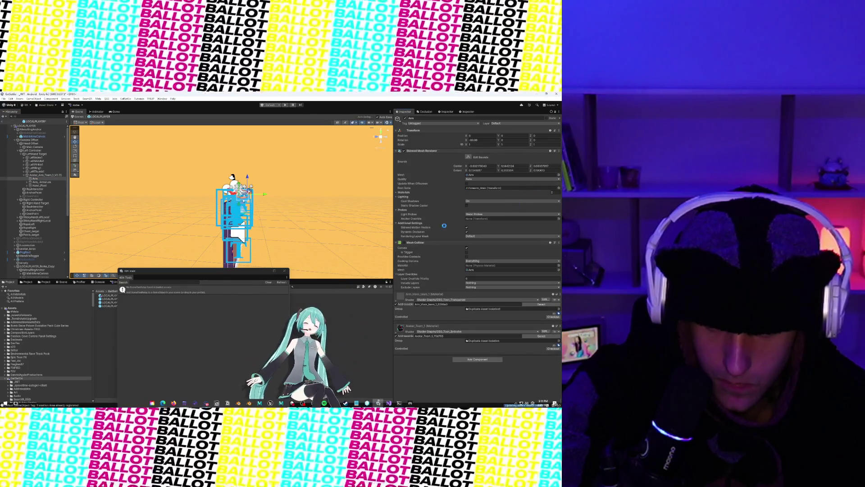
Make the left arm's Mesh Collider convex and assign it the Arm mesh
{"action": "key", "text": "f"}
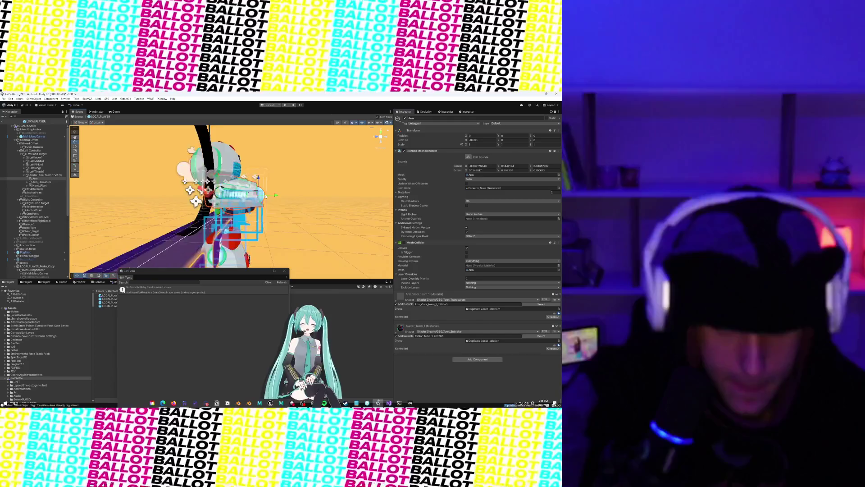
{"action": "scroll", "coordinate": [271, 207], "scroll_direction": "up", "scroll_amount": 3}
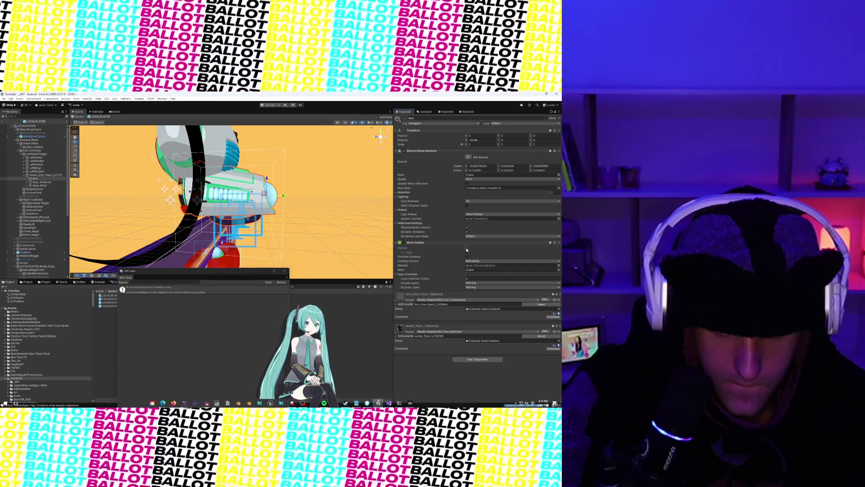
{"action": "left_click", "coordinate": [466, 249]}
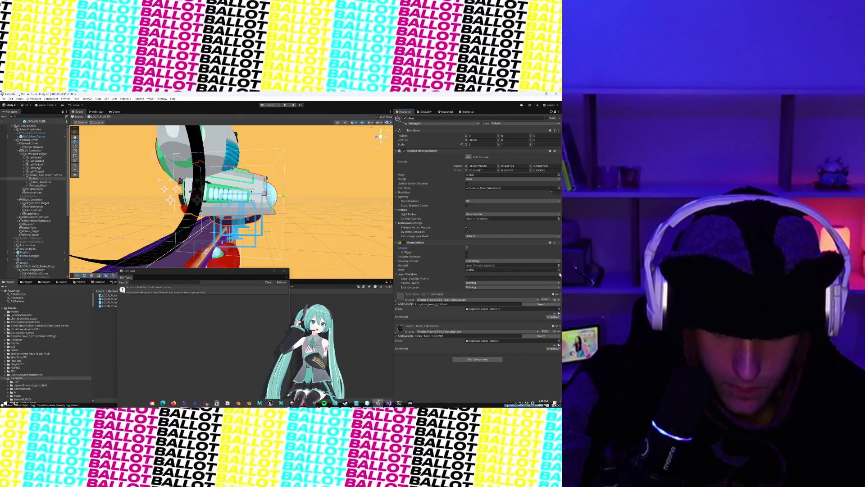
{"action": "left_click", "coordinate": [559, 270]}
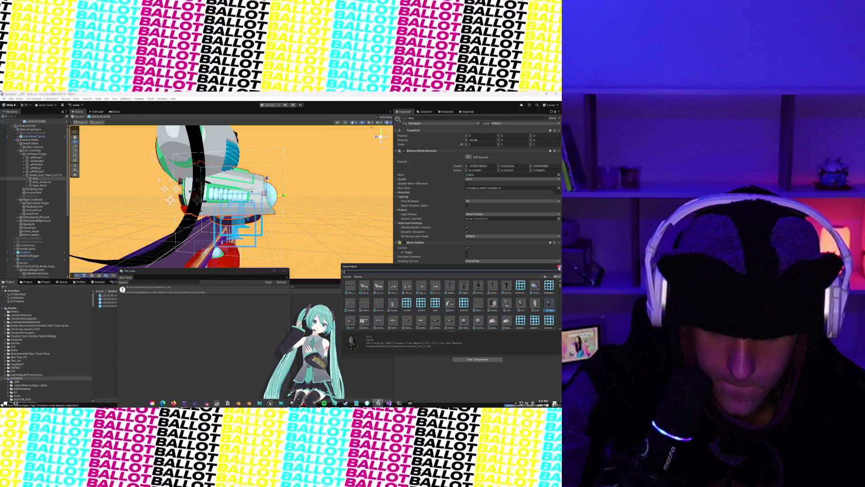
{"action": "left_click", "coordinate": [560, 266]}
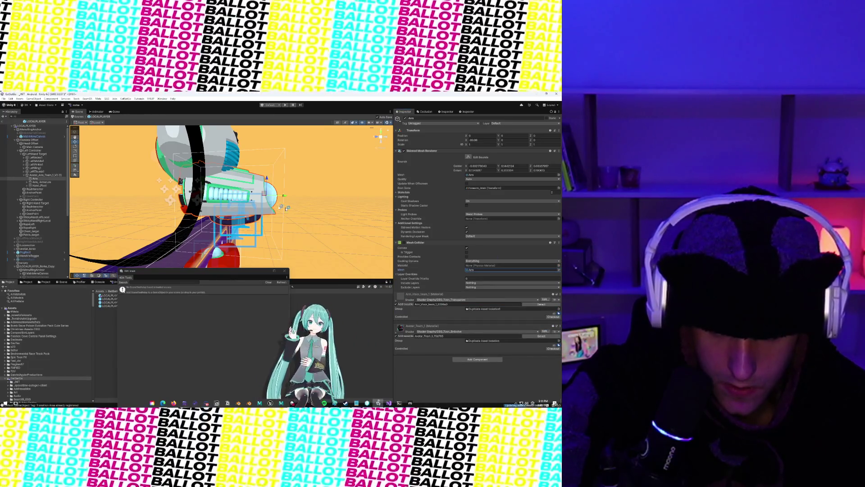
{"action": "left_click_drag", "start_coordinate": [286, 208], "coordinate": [252, 211]}
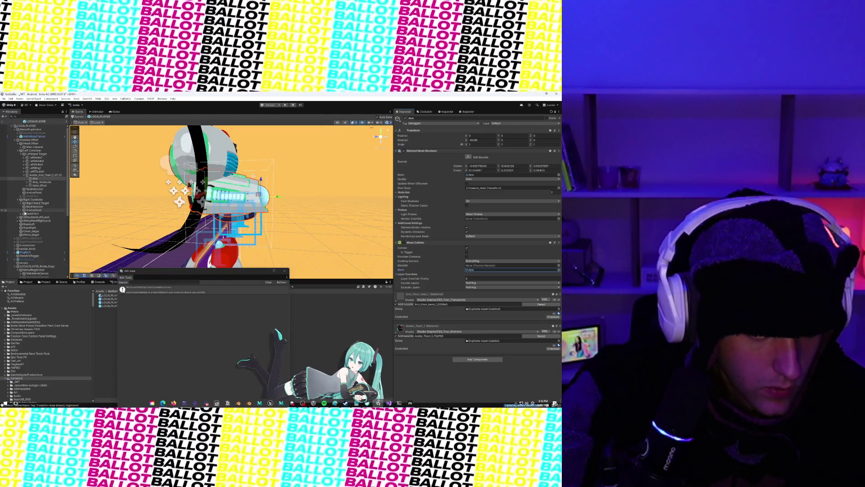
Paste the Mesh Collider onto the Arm of Avatar_Arm_Team_1_V2 (1) under Right Hand Target
{"action": "left_click", "coordinate": [23, 208]}
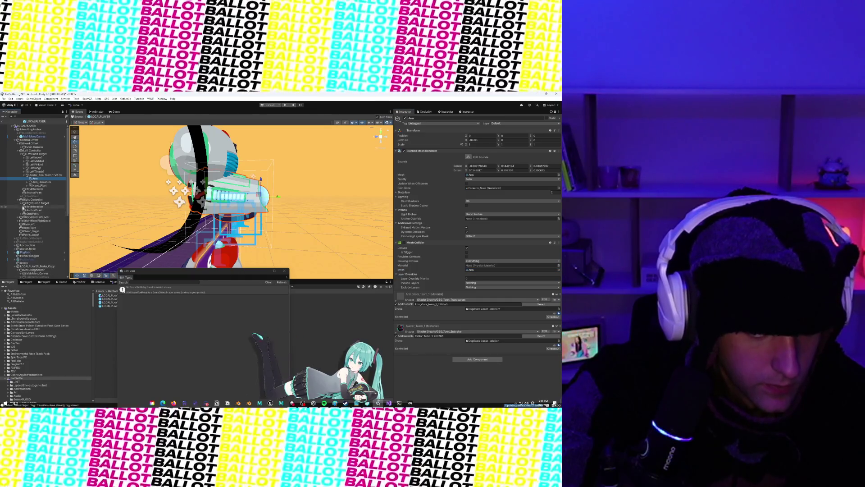
{"action": "left_click", "coordinate": [22, 203]}
{"action": "left_click", "coordinate": [26, 224]}
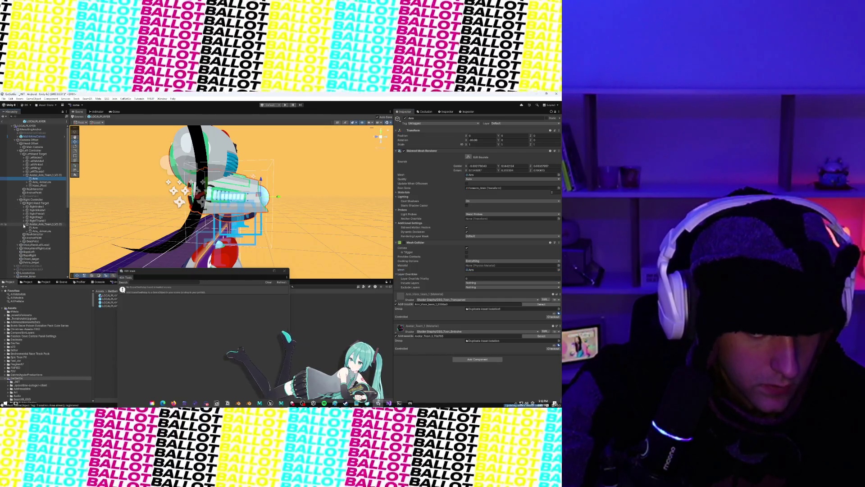
{"action": "left_click", "coordinate": [34, 227]}
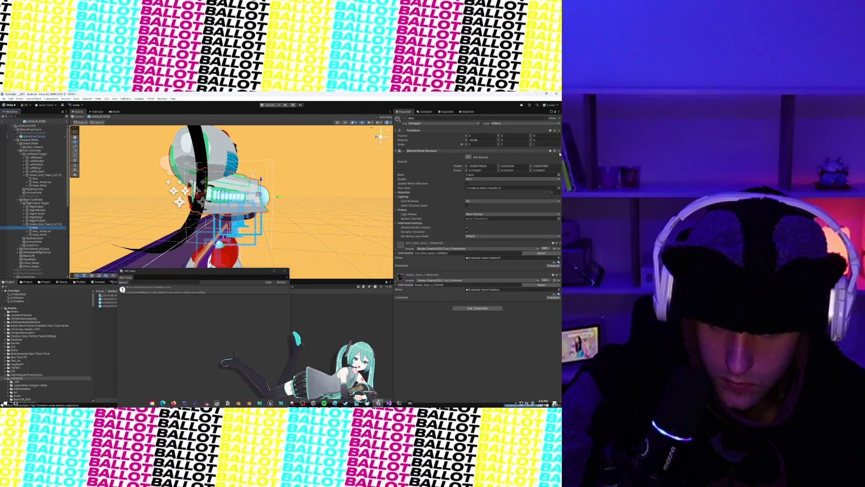
{"action": "left_click", "coordinate": [558, 151]}
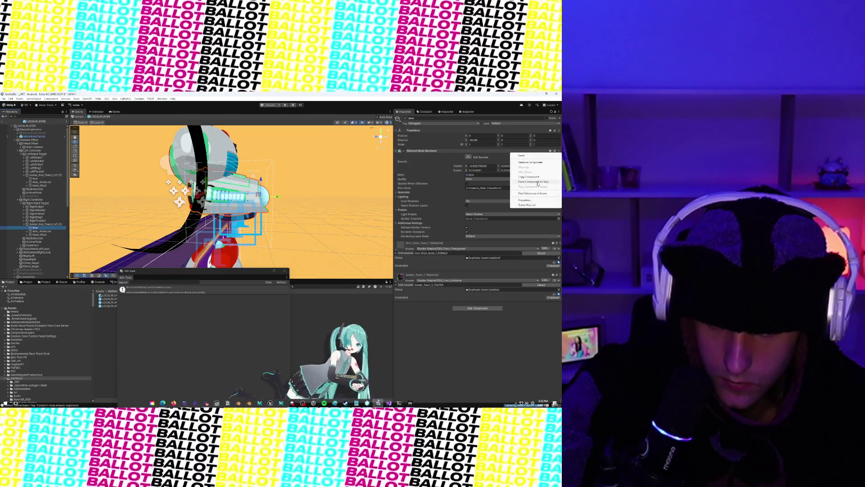
{"action": "left_click", "coordinate": [536, 182]}
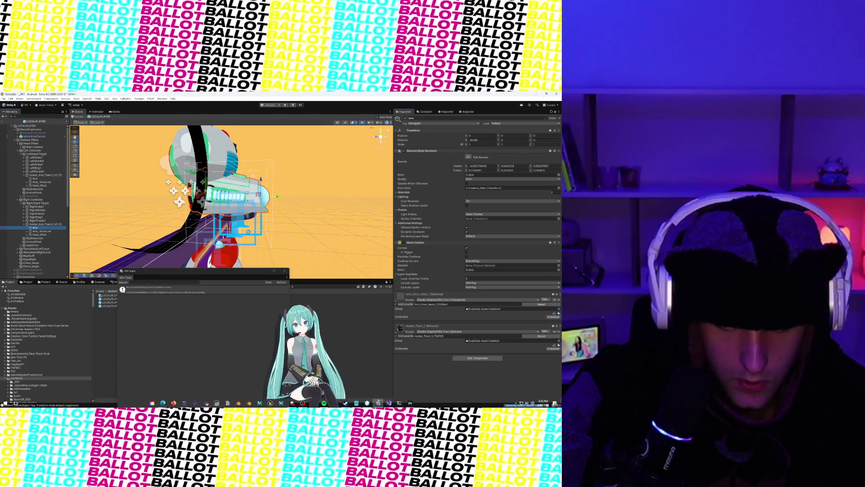
{"action": "scroll", "coordinate": [38, 248], "scroll_direction": "down", "scroll_amount": 10}
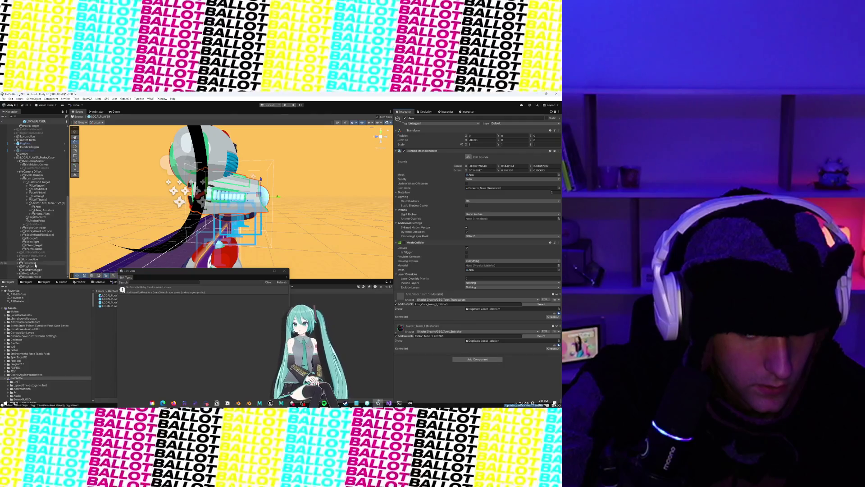
Inspect StickyHandLeftLocal and Right Controller, then review LOCALPLAYER_Borke_Copy's components
{"action": "left_click", "coordinate": [43, 231]}
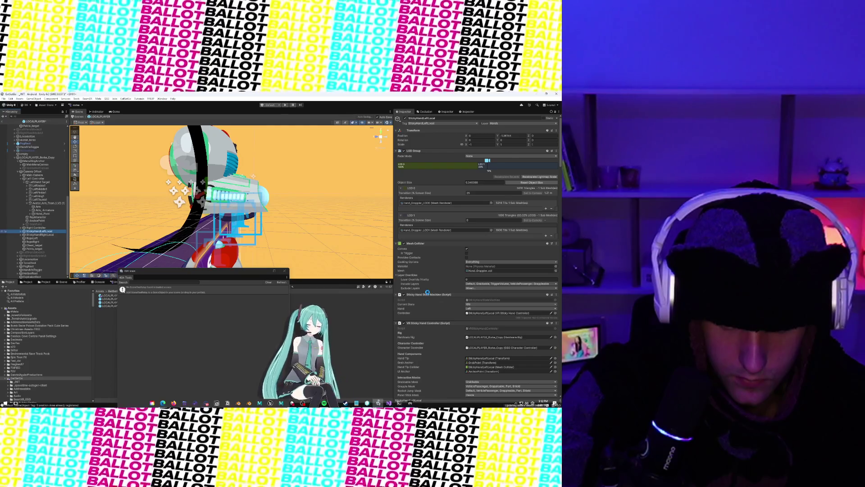
{"action": "scroll", "coordinate": [427, 293], "scroll_direction": "down", "scroll_amount": 15}
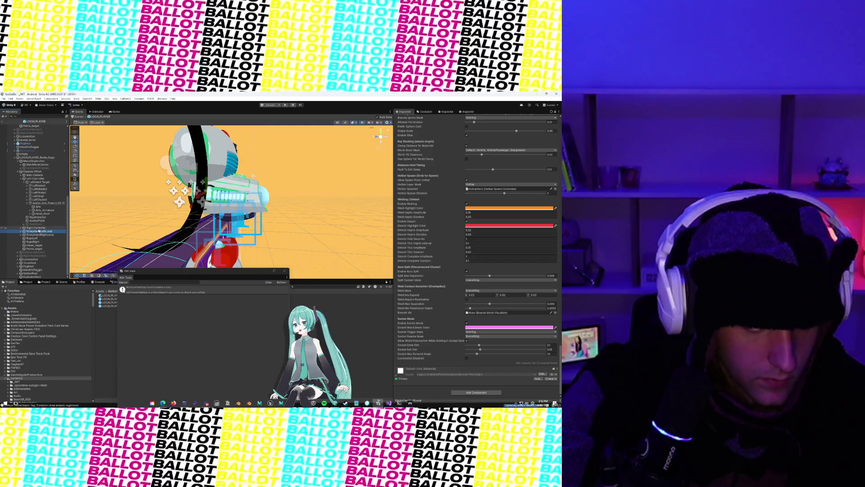
{"action": "left_click", "coordinate": [40, 228]}
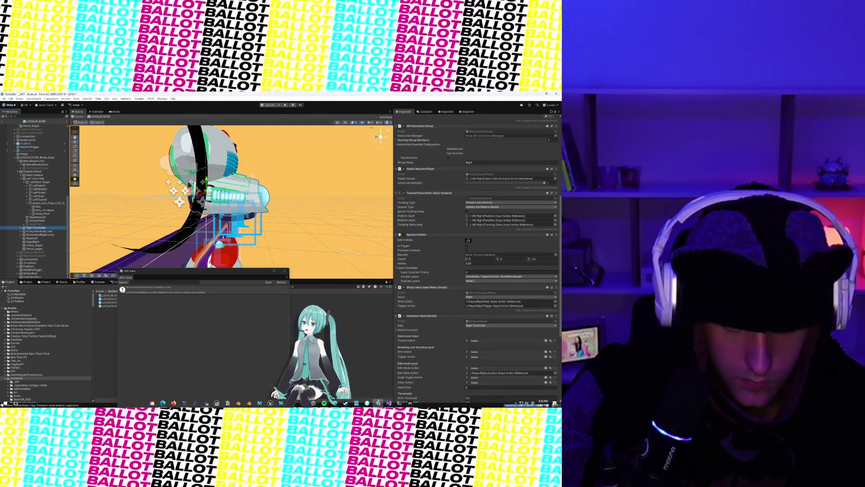
{"action": "scroll", "coordinate": [414, 253], "scroll_direction": "up", "scroll_amount": 8}
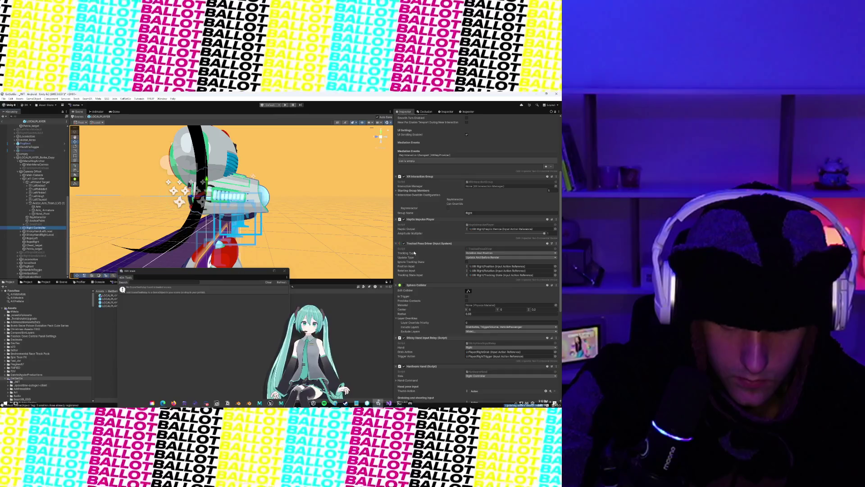
{"action": "scroll", "coordinate": [414, 253], "scroll_direction": "down", "scroll_amount": 8}
{"action": "scroll", "coordinate": [414, 253], "scroll_direction": "up", "scroll_amount": 15}
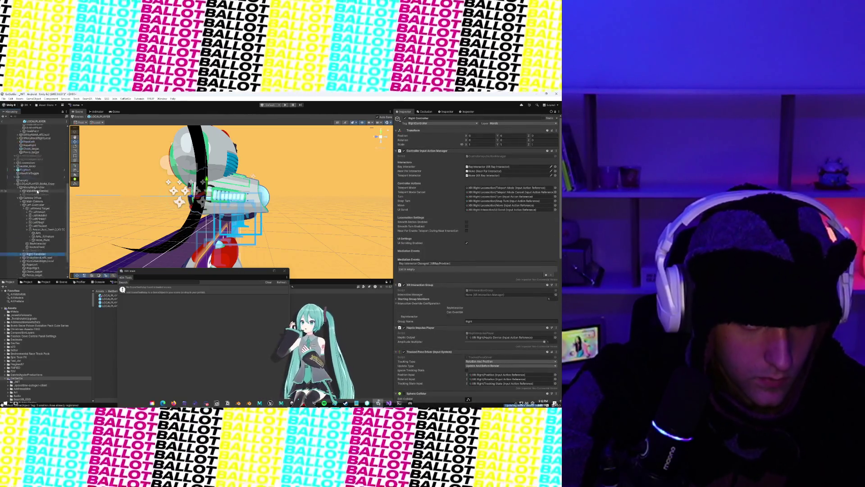
{"action": "left_click", "coordinate": [37, 158]}
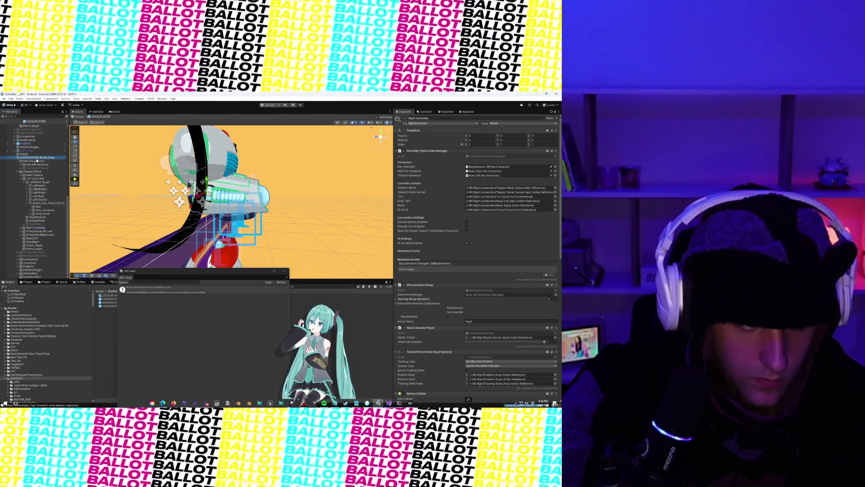
{"action": "scroll", "coordinate": [517, 316], "scroll_direction": "down", "scroll_amount": 10}
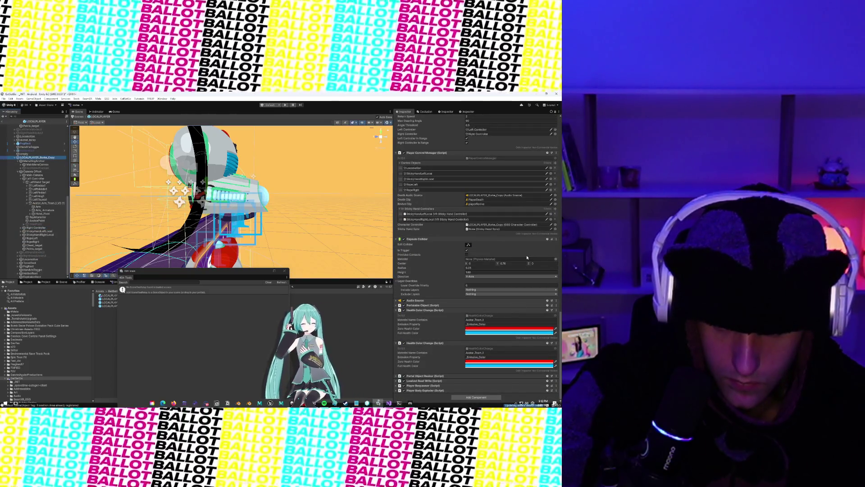
Expand Player Body Exploder and copy the component's settings
{"action": "left_click", "coordinate": [396, 391]}
{"action": "scroll", "coordinate": [480, 330], "scroll_direction": "down", "scroll_amount": 4}
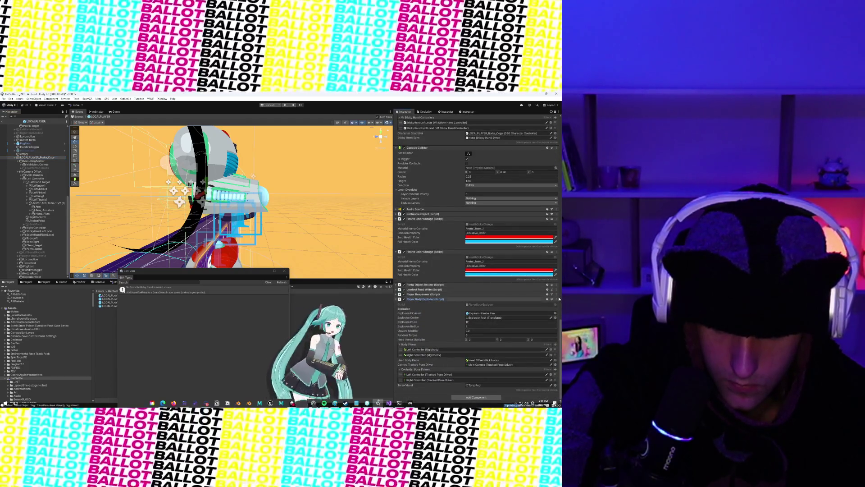
{"action": "left_click", "coordinate": [557, 298]}
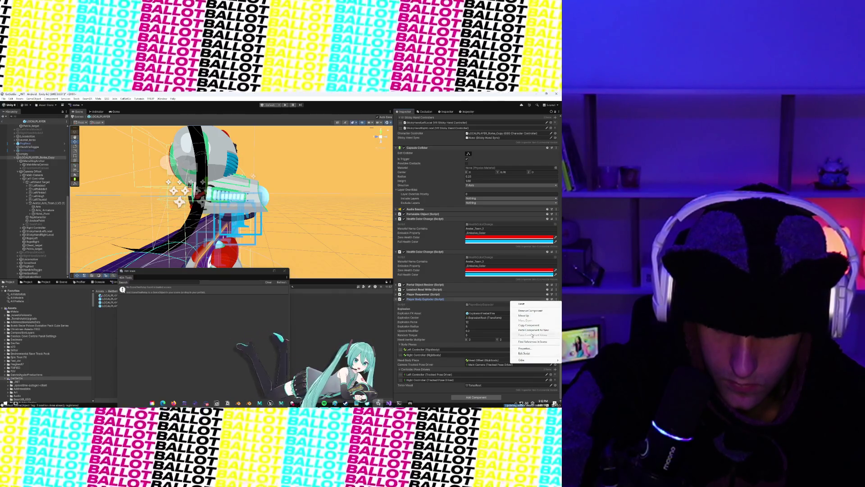
{"action": "left_click", "coordinate": [529, 325]}
{"action": "scroll", "coordinate": [33, 129], "scroll_direction": "down", "scroll_amount": 3}
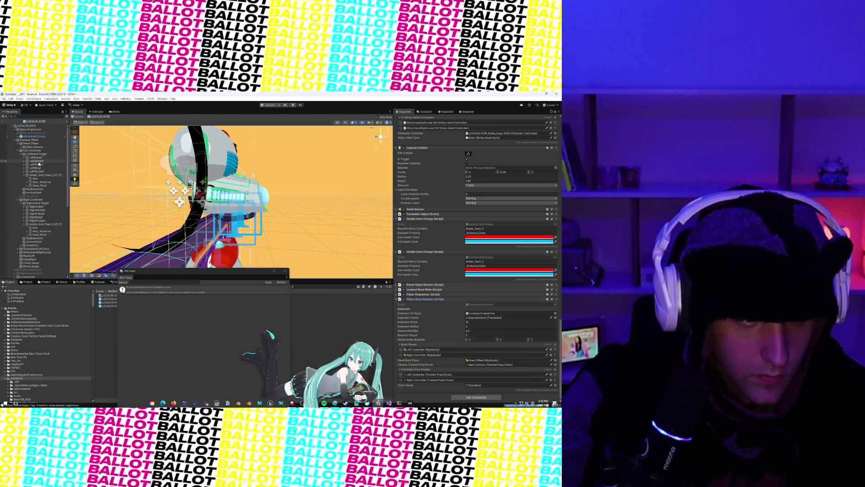
{"action": "scroll", "coordinate": [549, 287], "scroll_direction": "up", "scroll_amount": 5}
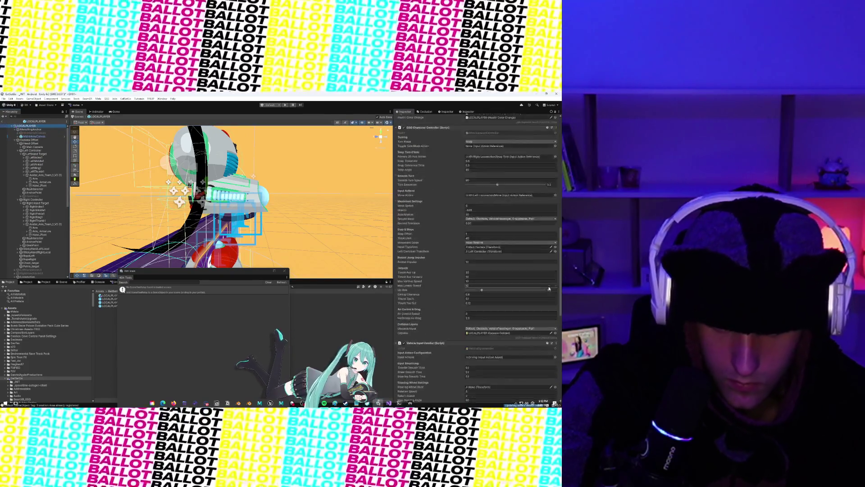
{"action": "left_click", "coordinate": [557, 390]}
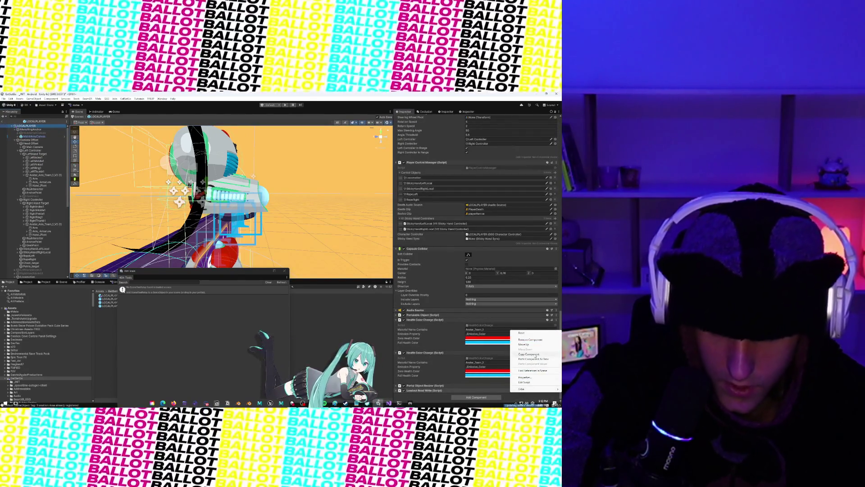
{"action": "left_click", "coordinate": [533, 359]}
{"action": "scroll", "coordinate": [460, 332], "scroll_direction": "up", "scroll_amount": 5}
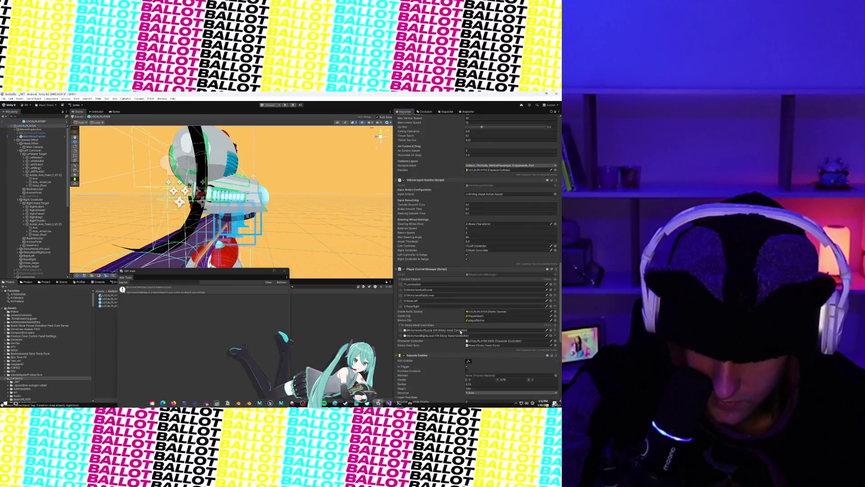
{"action": "scroll", "coordinate": [459, 326], "scroll_direction": "down", "scroll_amount": 10}
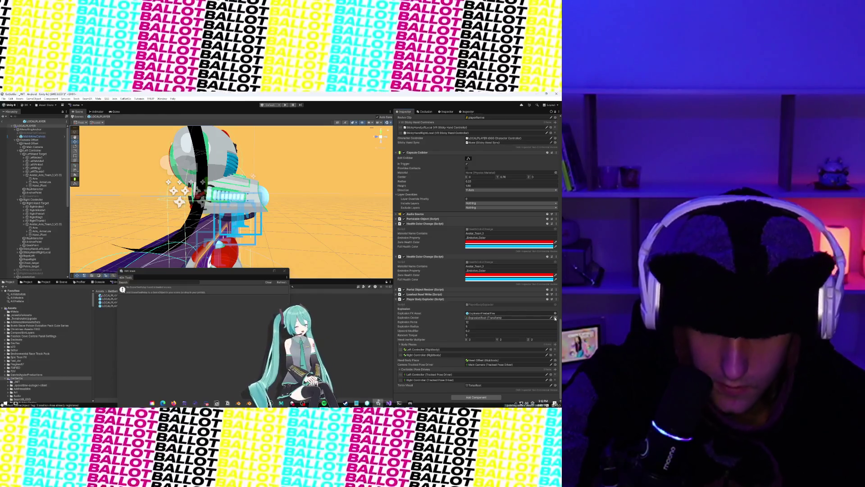
Ping ExplosionRoot in the Hierarchy via Player Body Exploder's Explosion Center field
{"action": "left_click", "coordinate": [552, 317]}
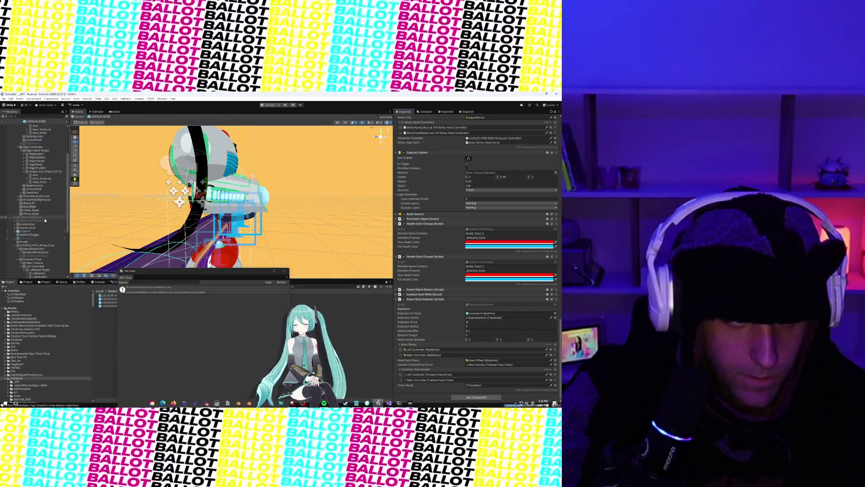
{"action": "scroll", "coordinate": [45, 220], "scroll_direction": "down", "scroll_amount": 3}
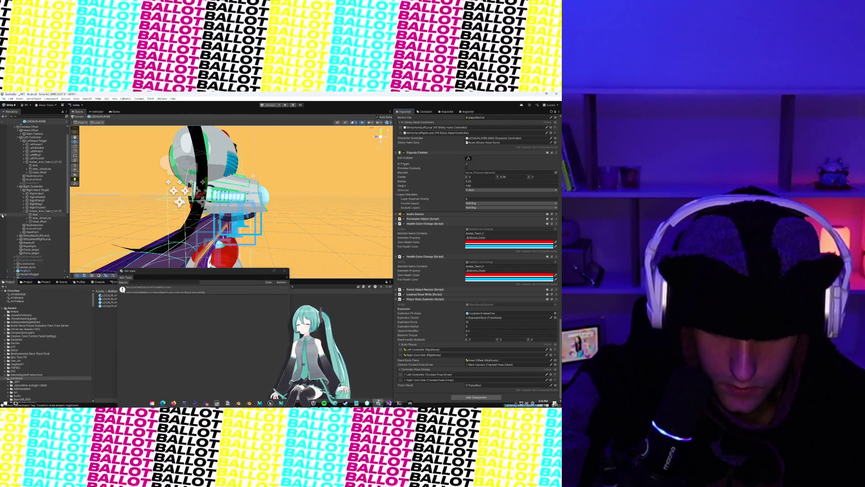
{"action": "scroll", "coordinate": [37, 271], "scroll_direction": "down", "scroll_amount": 10}
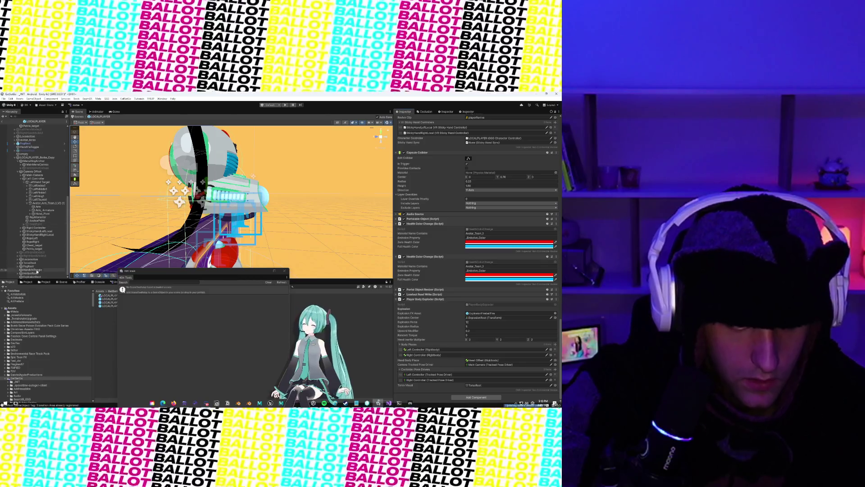
Enlarge the Hierarchy area and select ExplosionRoot in the Local player prefabs folder
{"action": "mouse_move", "coordinate": [33, 280]}
{"action": "left_mouse_down"}
{"action": "mouse_move", "coordinate": [32, 237]}
{"action": "mouse_move", "coordinate": [25, 310]}
{"action": "left_mouse_up"}
{"action": "scroll", "coordinate": [33, 131], "scroll_direction": "up", "scroll_amount": 7}
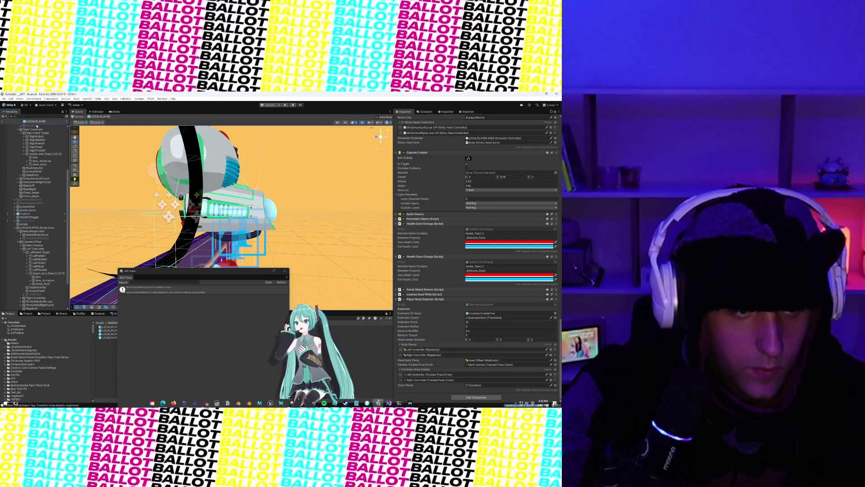
{"action": "scroll", "coordinate": [37, 126], "scroll_direction": "up", "scroll_amount": 2}
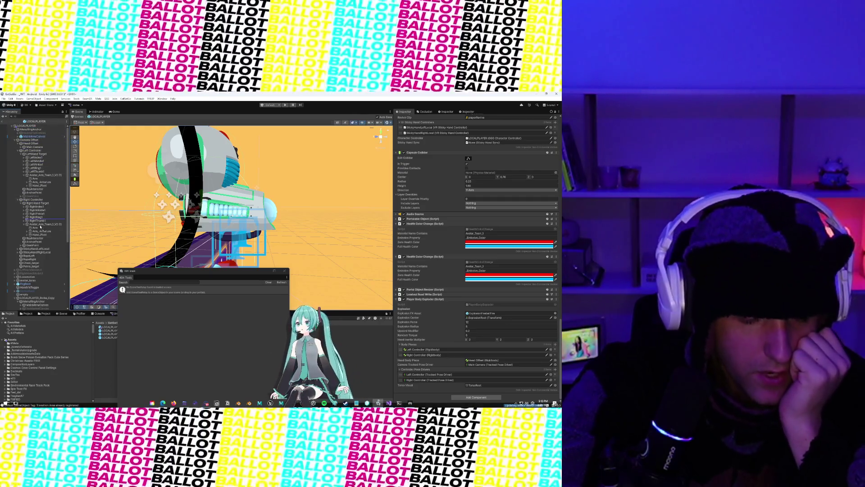
{"action": "scroll", "coordinate": [36, 225], "scroll_direction": "down", "scroll_amount": 2}
{"action": "left_click", "coordinate": [44, 312]}
{"action": "scroll", "coordinate": [44, 307], "scroll_direction": "down", "scroll_amount": 10}
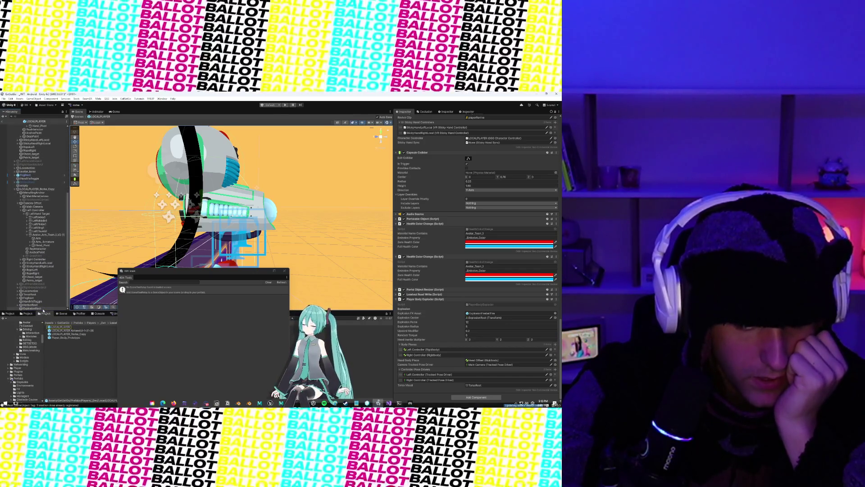
{"action": "left_click", "coordinate": [41, 309]}
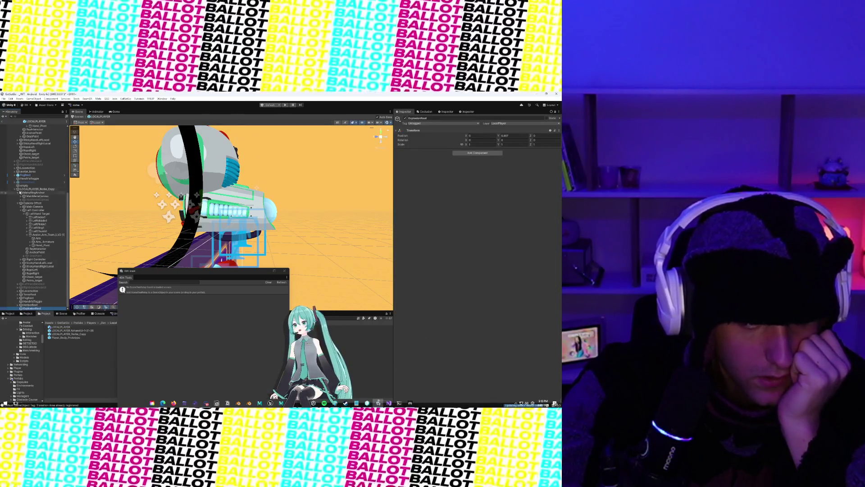
Move ExplosionRoot just above the empty object, then select LOCALPLAYER
{"action": "left_click", "coordinate": [15, 189]}
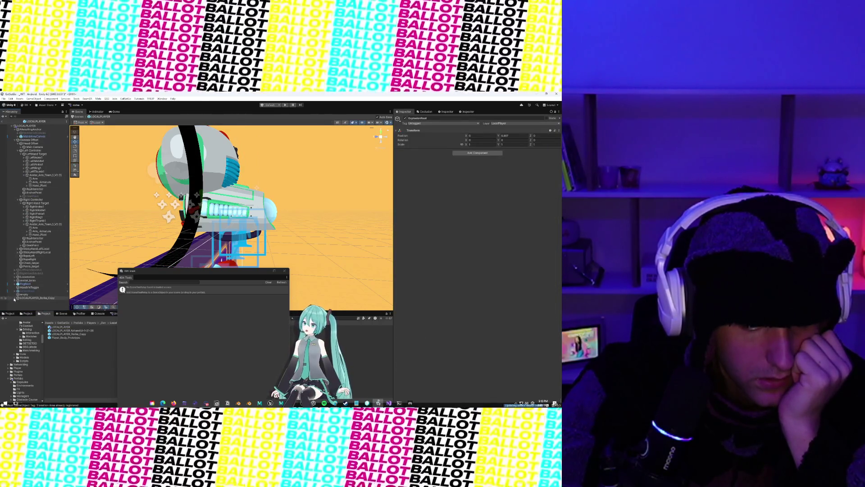
{"action": "left_click", "coordinate": [15, 298]}
{"action": "scroll", "coordinate": [51, 277], "scroll_direction": "down", "scroll_amount": 10}
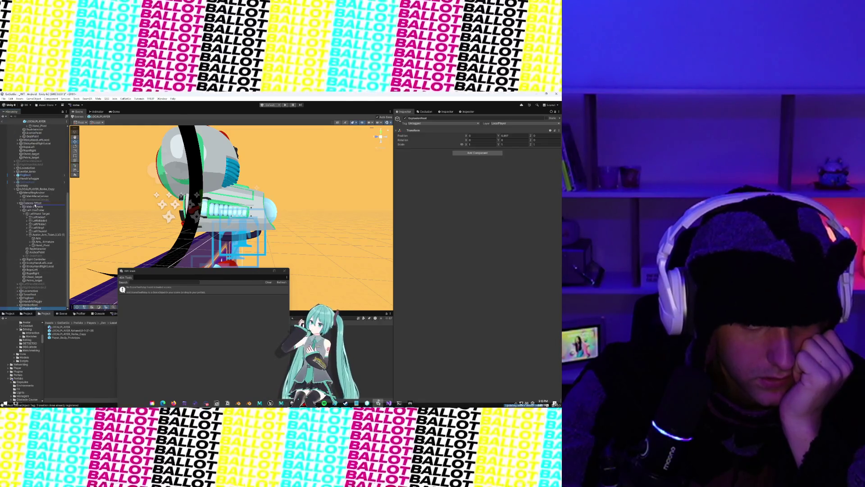
{"action": "left_click_drag", "start_coordinate": [35, 186], "coordinate": [36, 187]}
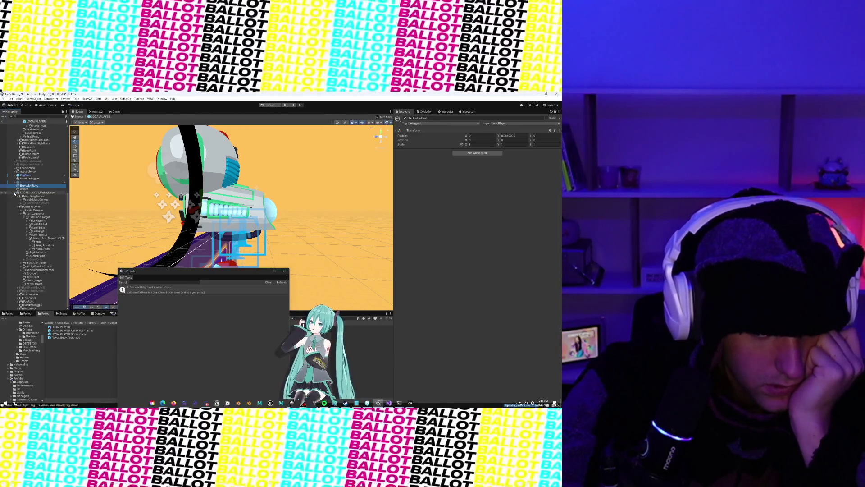
{"action": "left_click", "coordinate": [15, 193]}
{"action": "left_click", "coordinate": [33, 126]}
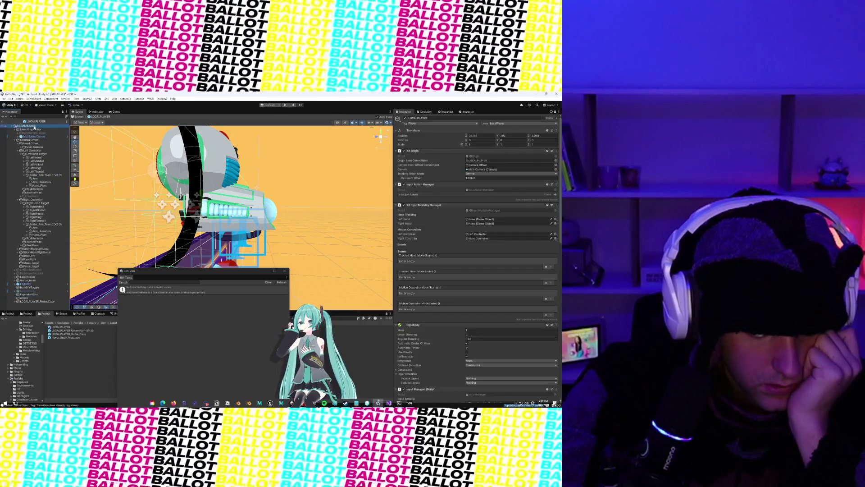
Expand LOCALPLAYER_Rorke_Copy and inspect TorsoRoot and avatar_torso's IK components
{"action": "left_click", "coordinate": [13, 302]}
{"action": "left_click", "coordinate": [14, 302]}
{"action": "scroll", "coordinate": [37, 270], "scroll_direction": "down", "scroll_amount": 5}
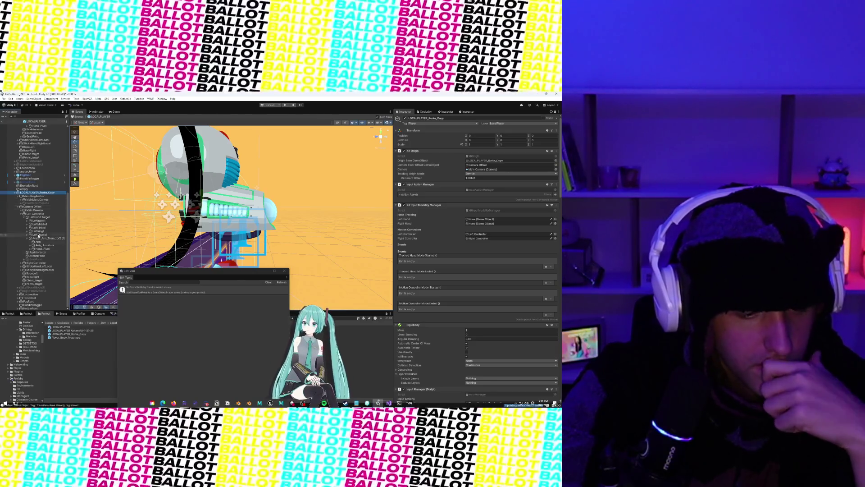
{"action": "left_click", "coordinate": [25, 298]}
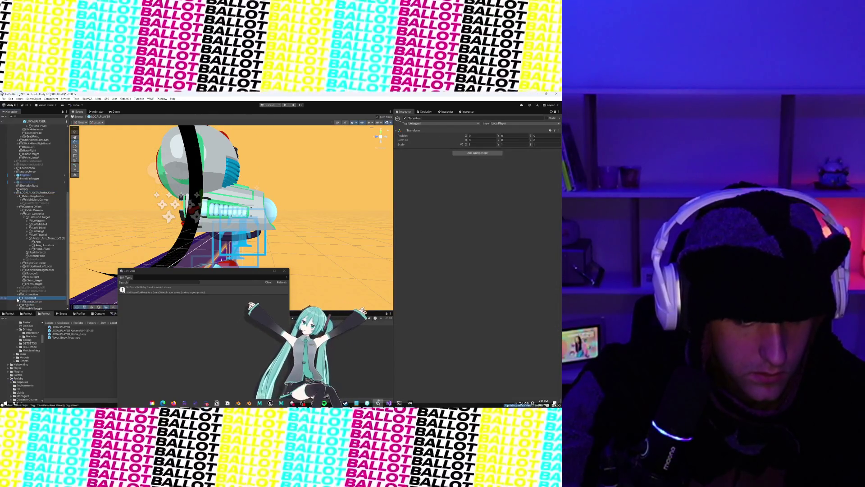
{"action": "left_click", "coordinate": [27, 302]}
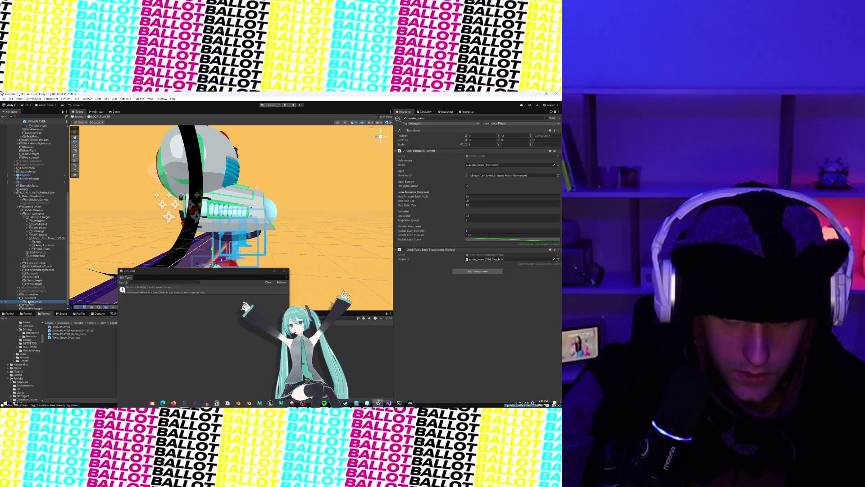
{"action": "left_click", "coordinate": [28, 298]}
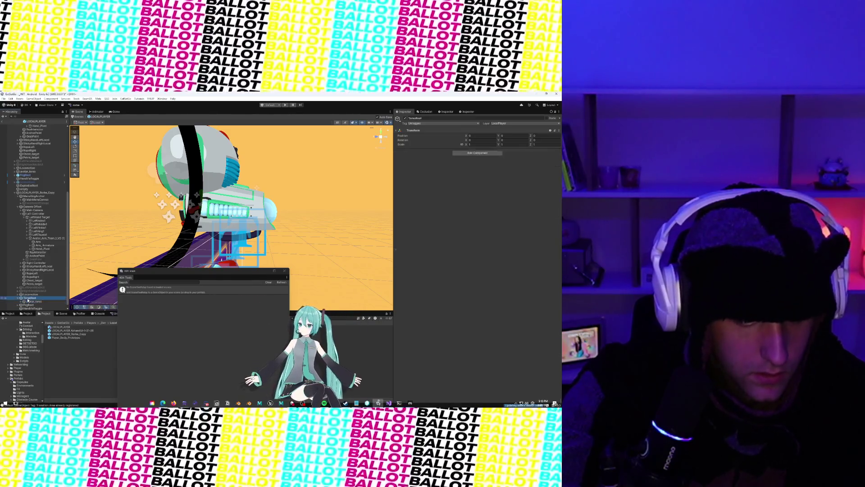
Delete LOCALPLAYER_Rorke_Copy, then select LOCALPLAYER and scroll to Player Body Exploder
{"action": "right_click", "coordinate": [36, 192]}
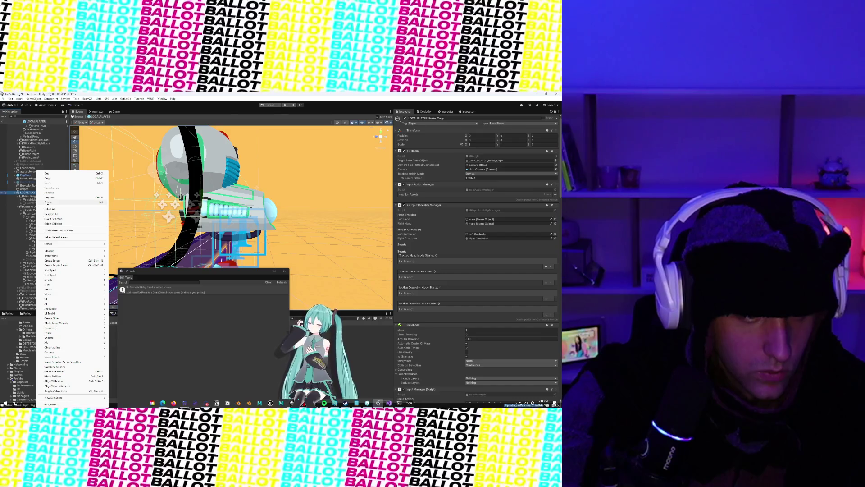
{"action": "left_click", "coordinate": [30, 204]}
{"action": "right_click", "coordinate": [37, 193]}
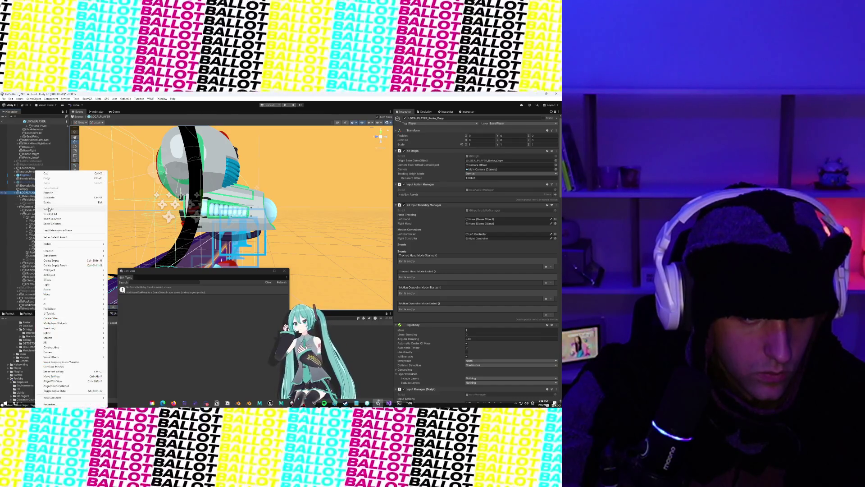
{"action": "left_click", "coordinate": [28, 193]}
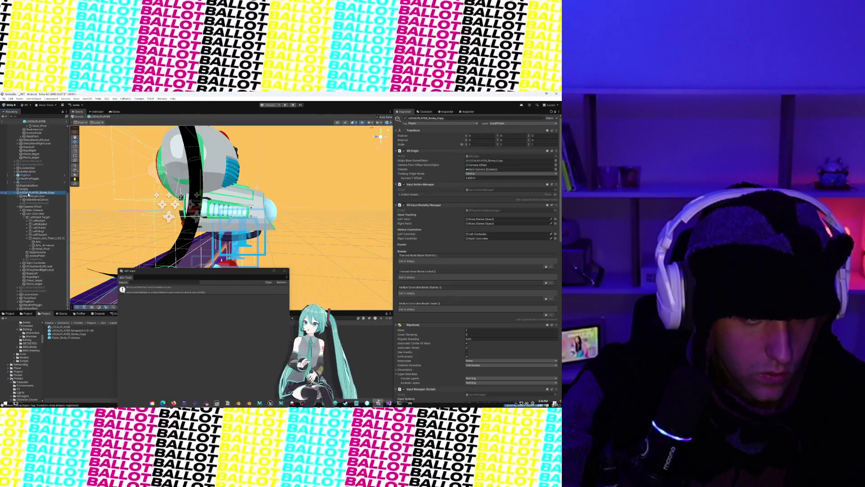
{"action": "right_click", "coordinate": [28, 198]}
{"action": "left_click", "coordinate": [41, 203]}
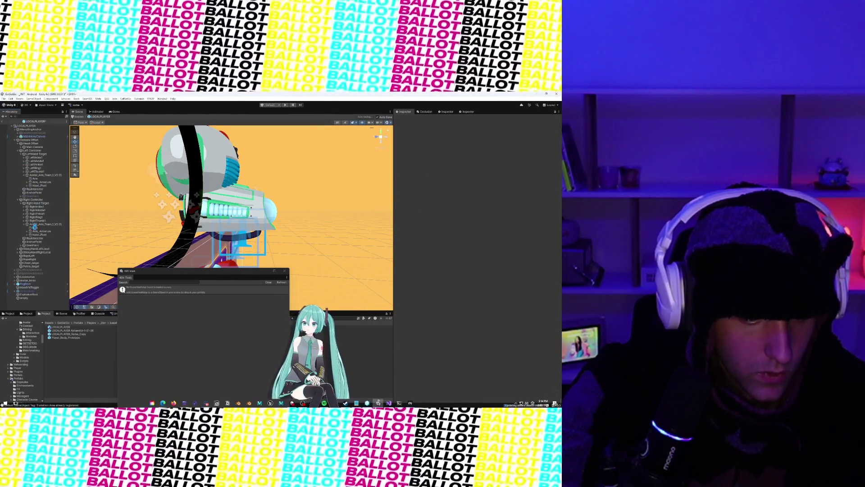
{"action": "left_click", "coordinate": [36, 125]}
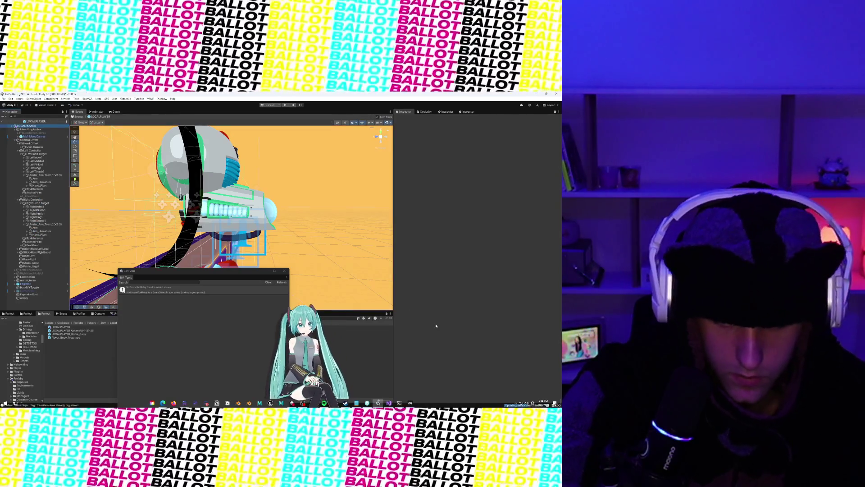
{"action": "scroll", "coordinate": [440, 320], "scroll_direction": "down", "scroll_amount": 5}
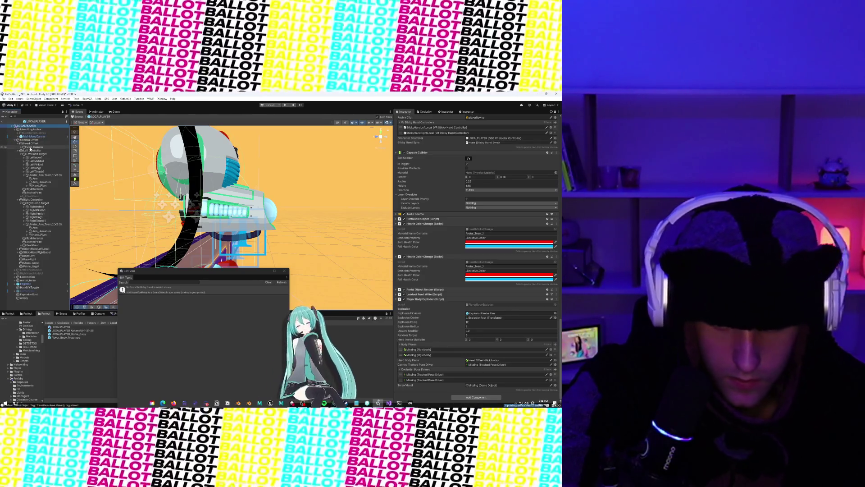
Assign Left Controller and Right Controller as the left and right tracked pose drivers
{"action": "left_click", "coordinate": [555, 365]}
{"action": "double_click", "coordinate": [358, 343]}
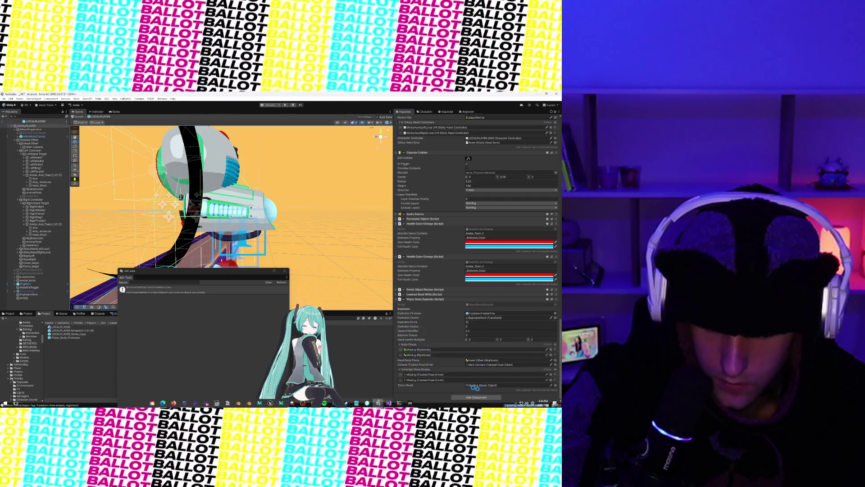
{"action": "left_click", "coordinate": [554, 380]}
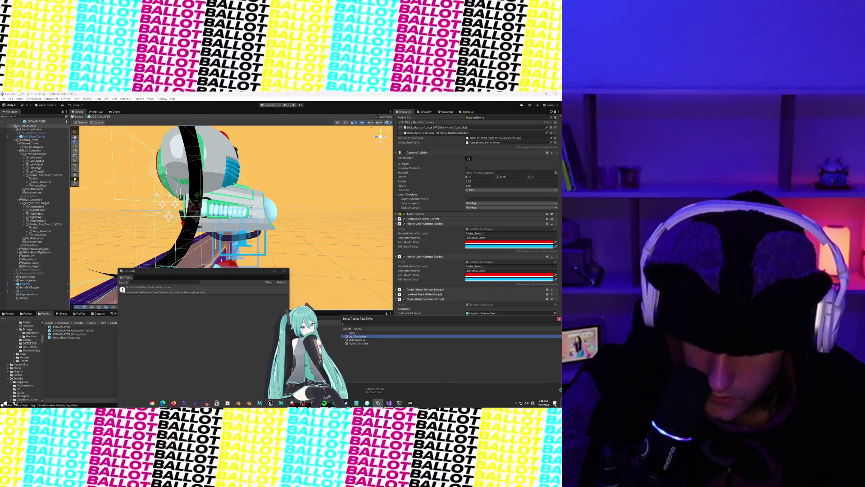
{"action": "double_click", "coordinate": [358, 336]}
{"action": "left_click", "coordinate": [551, 380]}
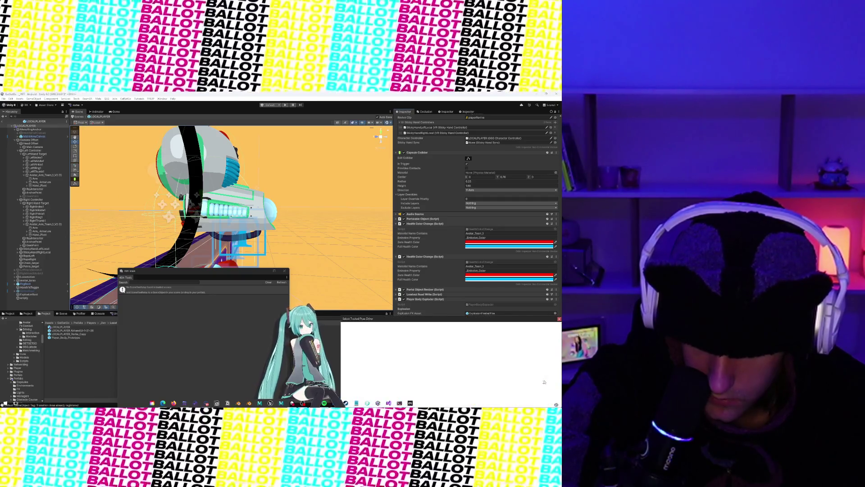
{"action": "left_click", "coordinate": [363, 343]}
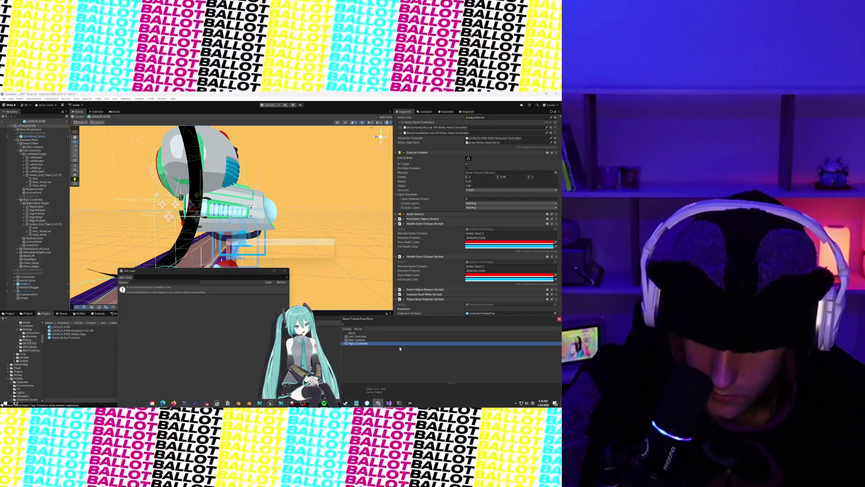
{"action": "double_click", "coordinate": [363, 343]}
Set the Torso Visual field to avatar_torso, searching 'torso'
{"action": "left_click", "coordinate": [554, 385]}
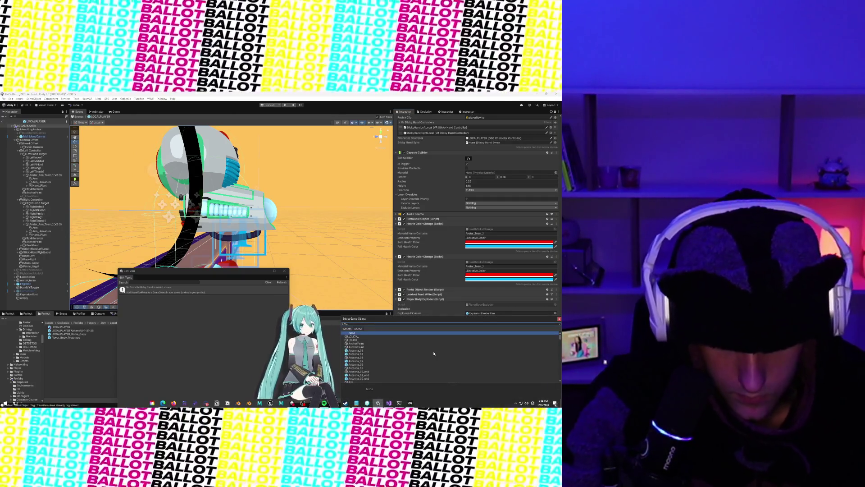
{"action": "type", "text": "torso"}
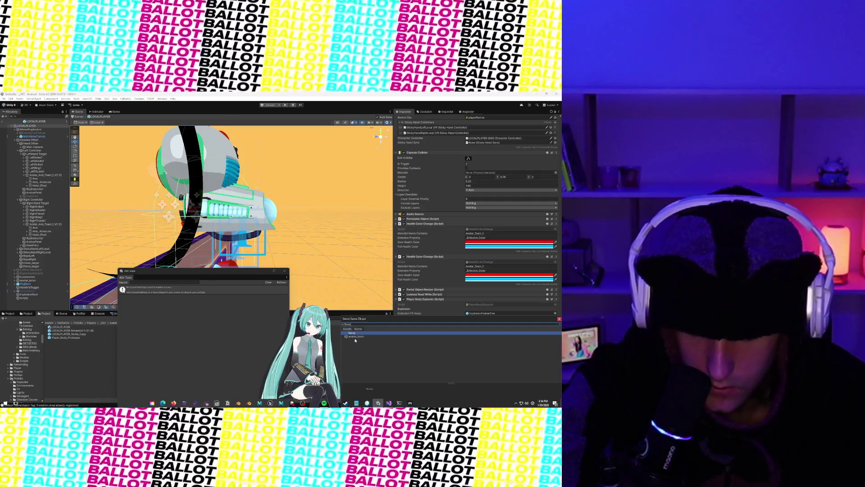
{"action": "left_click", "coordinate": [355, 336]}
{"action": "double_click", "coordinate": [354, 337]}
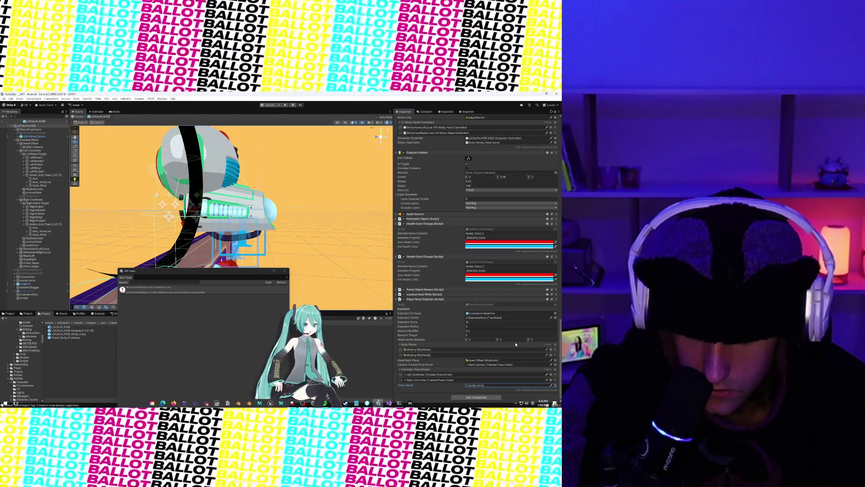
Fill the two Body Pieces slots with Left Controller and Right Controller
{"action": "left_click", "coordinate": [550, 350]}
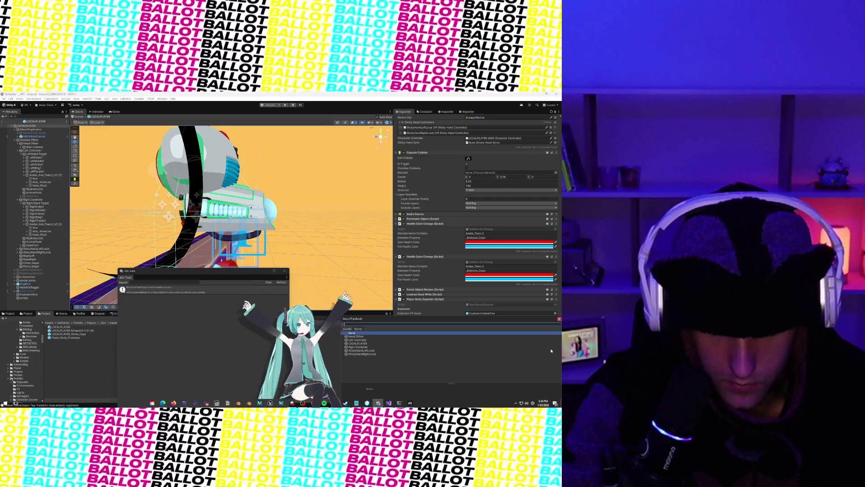
{"action": "left_click", "coordinate": [367, 340]}
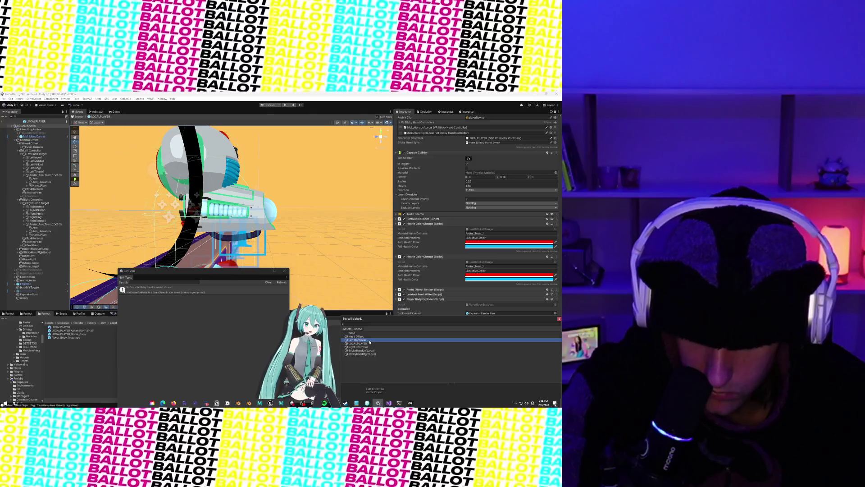
{"action": "left_click", "coordinate": [559, 318]}
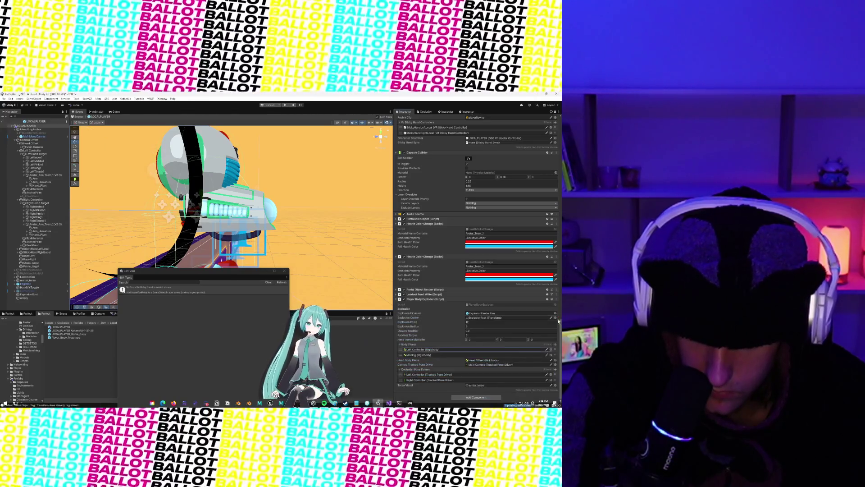
{"action": "left_click", "coordinate": [553, 355]}
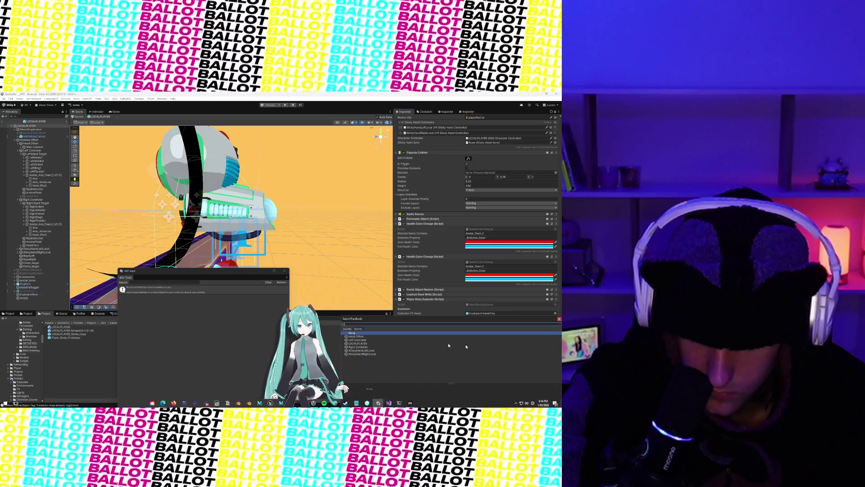
{"action": "left_click", "coordinate": [362, 347]}
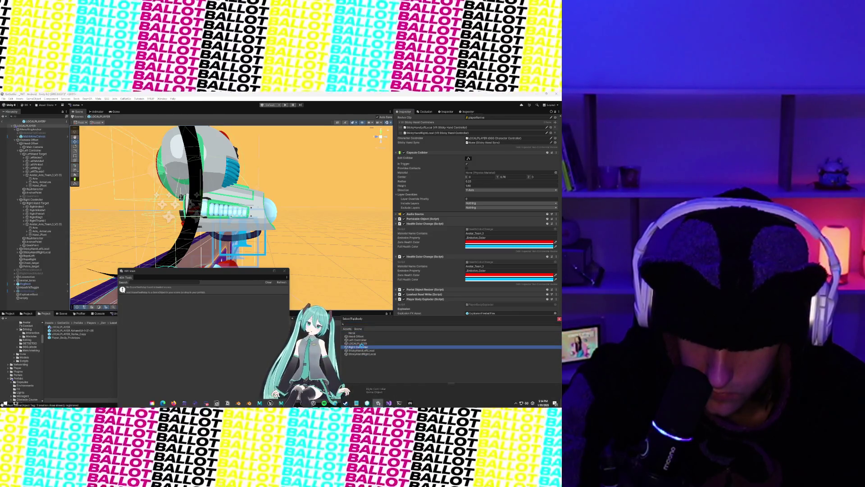
{"action": "double_click", "coordinate": [360, 347]}
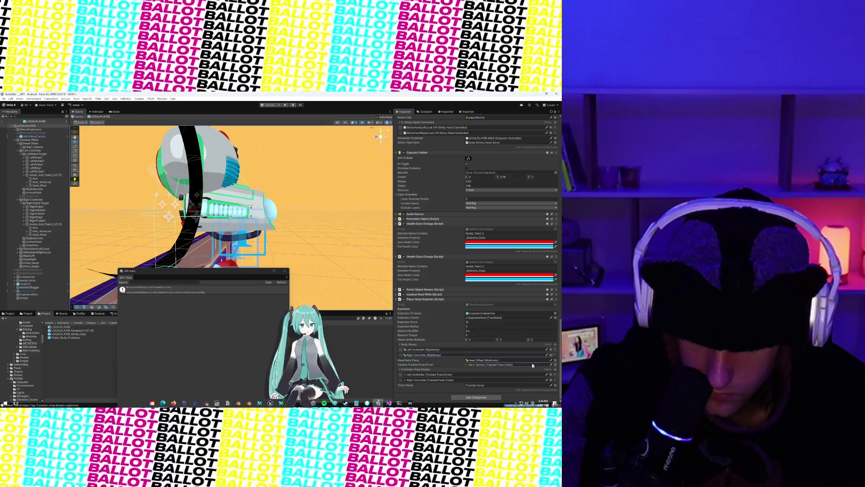
{"action": "left_click", "coordinate": [530, 361]}
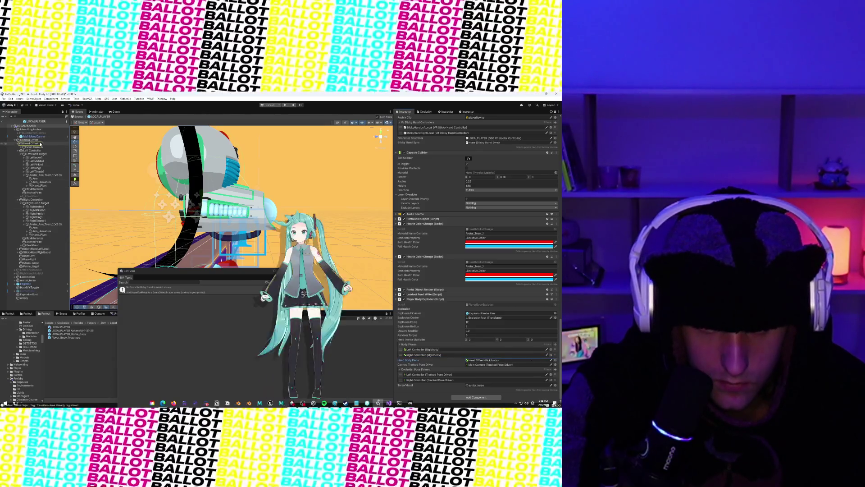
Select Head Offset from the head piece reference, then inspect the rig's Main Camera
{"action": "double_click", "coordinate": [30, 143]}
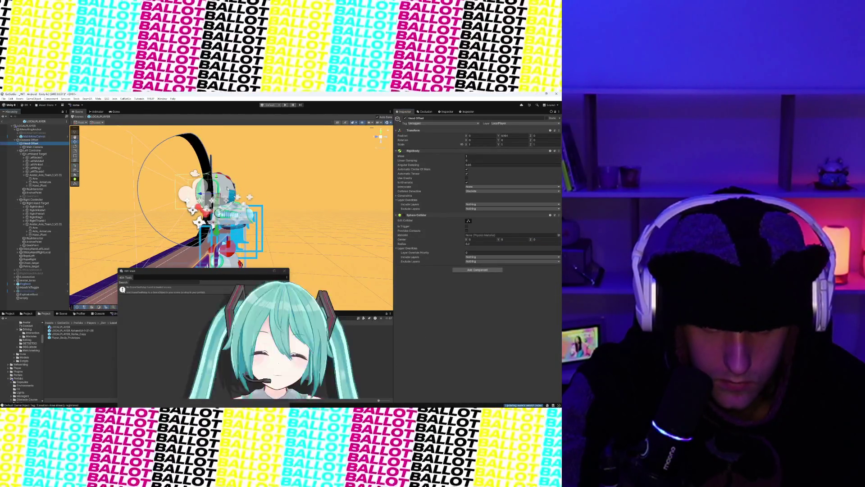
{"action": "scroll", "coordinate": [307, 183], "scroll_direction": "up", "scroll_amount": 3}
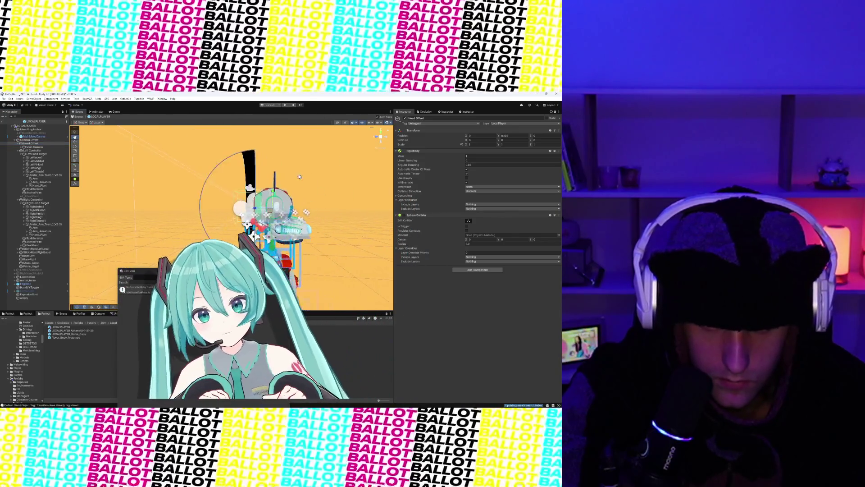
{"action": "scroll", "coordinate": [272, 193], "scroll_direction": "down", "scroll_amount": 2}
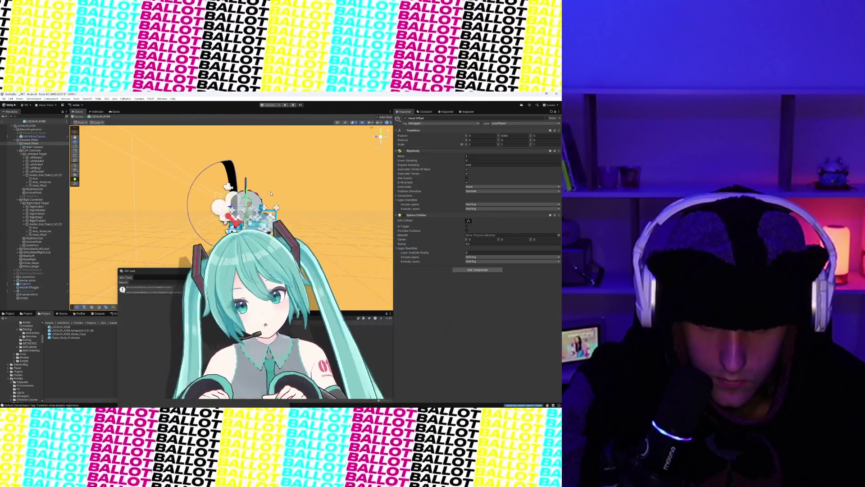
{"action": "left_click", "coordinate": [35, 147]}
{"action": "scroll", "coordinate": [113, 204], "scroll_direction": "down", "scroll_amount": 2}
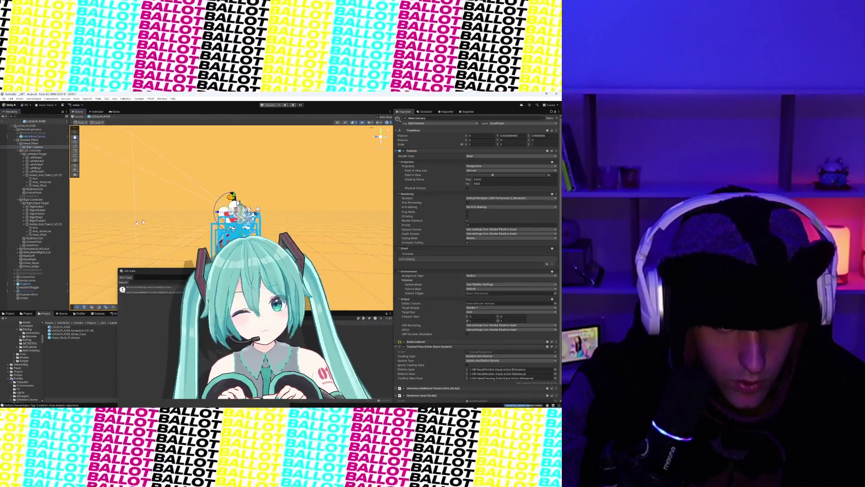
{"action": "scroll", "coordinate": [208, 192], "scroll_direction": "up", "scroll_amount": 3}
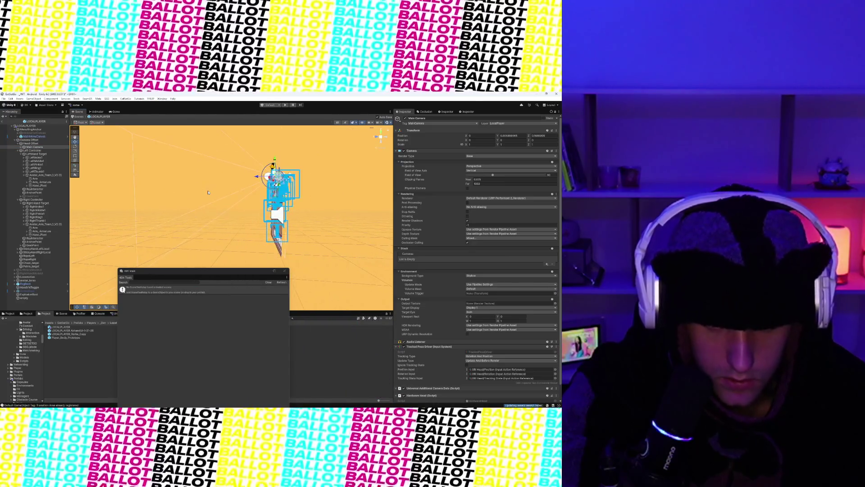
{"action": "scroll", "coordinate": [205, 212], "scroll_direction": "up", "scroll_amount": 3}
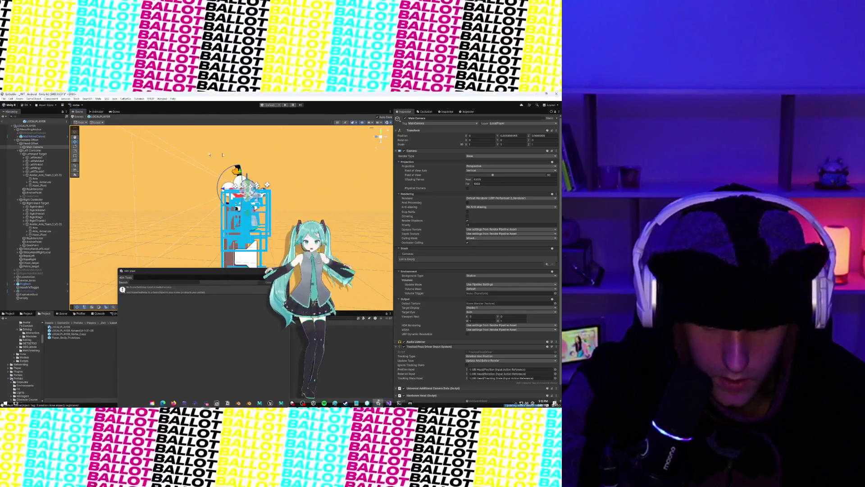
Add Player Respawner to LOCALPLAYER via a 'Player' component search, then collapse the foldouts
{"action": "left_click", "coordinate": [33, 126]}
{"action": "scroll", "coordinate": [437, 316], "scroll_direction": "down", "scroll_amount": 15}
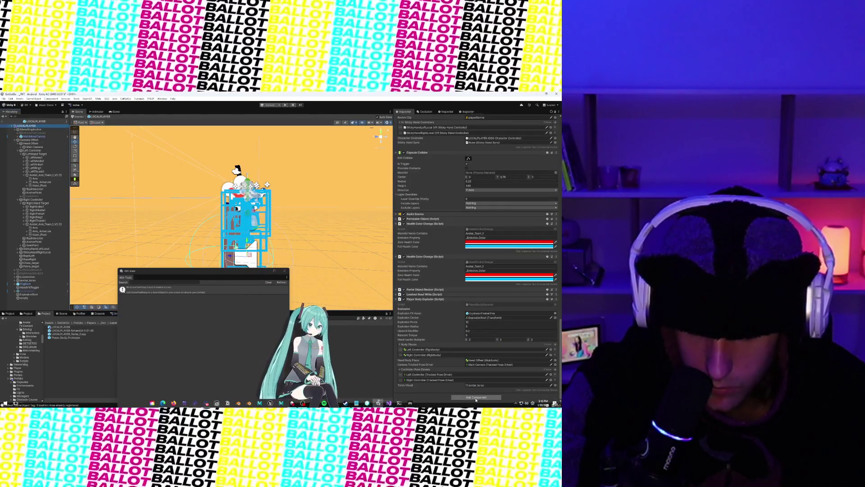
{"action": "left_click", "coordinate": [476, 398]}
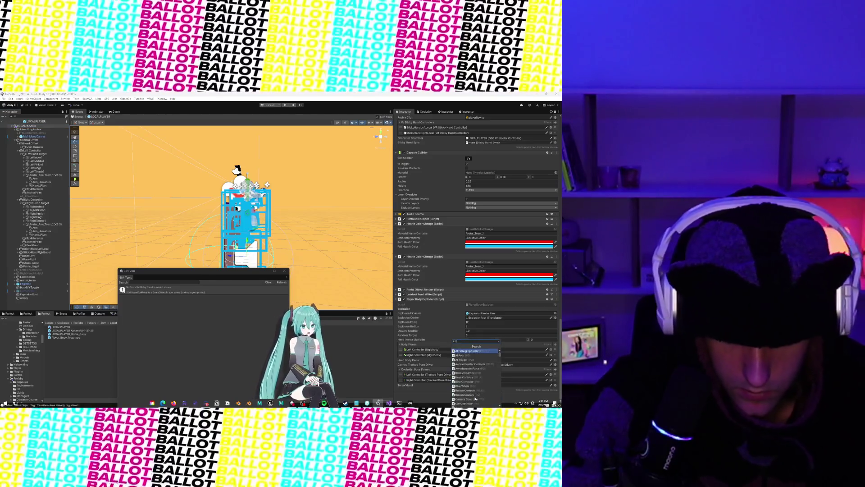
{"action": "type", "text": "Player Re"}
{"action": "key", "text": "Return"}
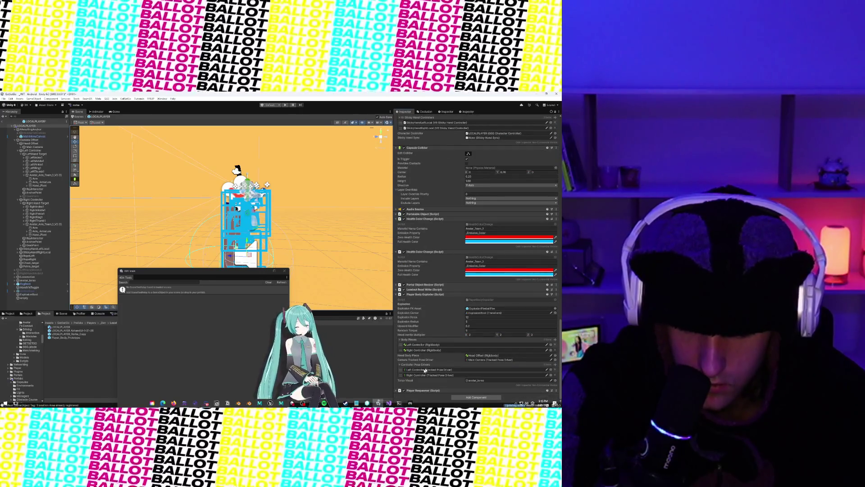
{"action": "left_click", "coordinate": [396, 390]}
{"action": "scroll", "coordinate": [410, 376], "scroll_direction": "down", "scroll_amount": 2}
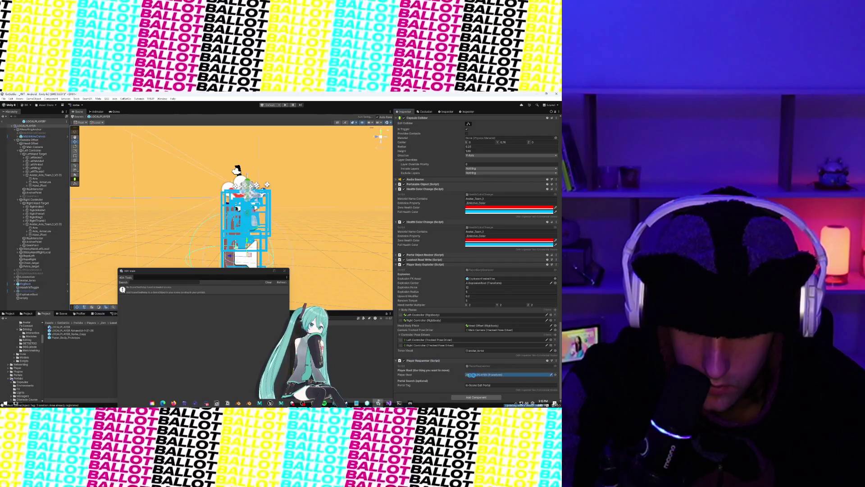
{"action": "left_click", "coordinate": [396, 361]}
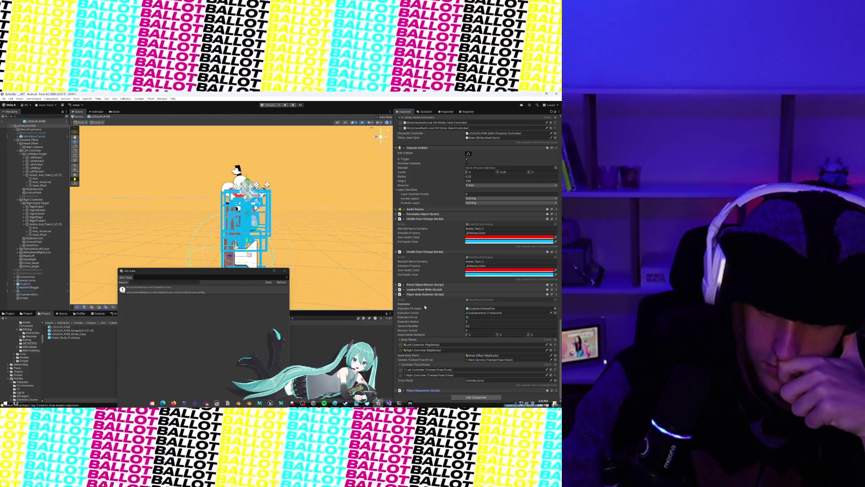
{"action": "left_click", "coordinate": [396, 296]}
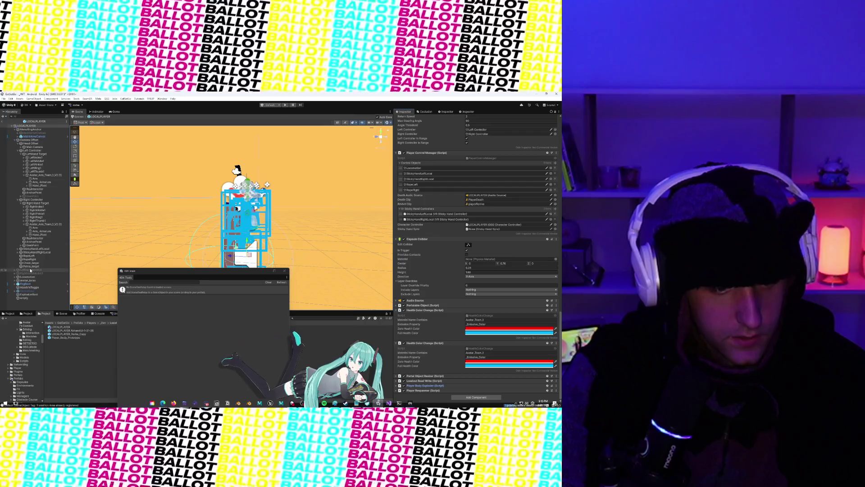
Delete the empty object from the prefab and exit prefab mode
{"action": "left_click", "coordinate": [32, 299]}
{"action": "right_click", "coordinate": [31, 299]}
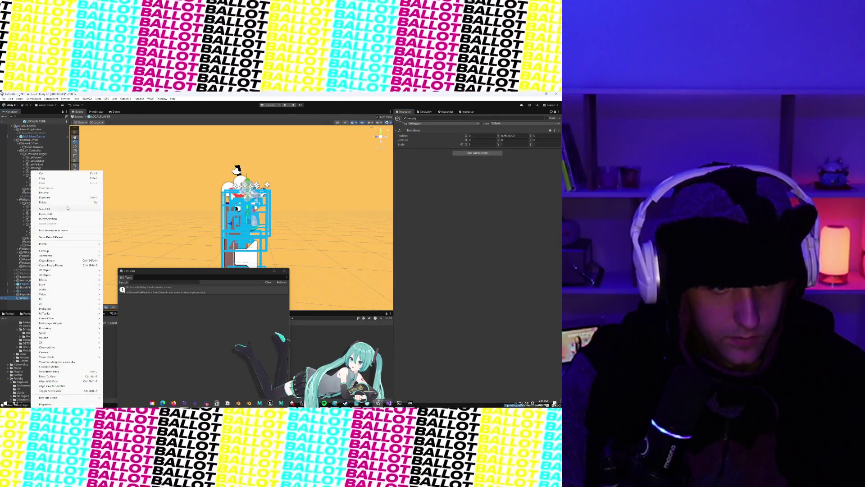
{"action": "left_click", "coordinate": [63, 202]}
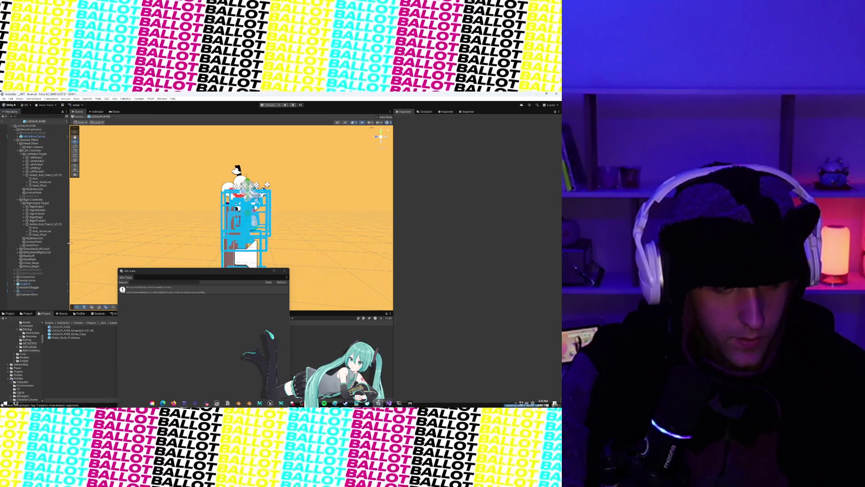
{"action": "left_click", "coordinate": [2, 122]}
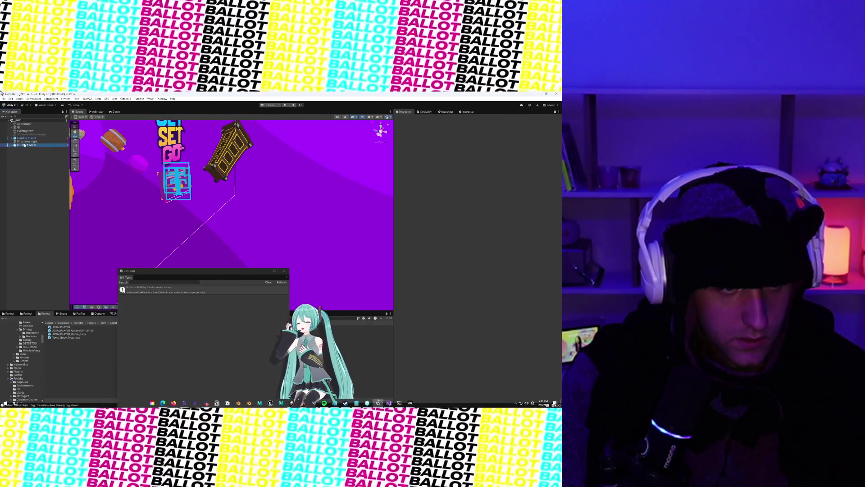
Expand the LOCALPLAYER instance in the scene and widen the Hierarchy to read full names
{"action": "left_click", "coordinate": [24, 146]}
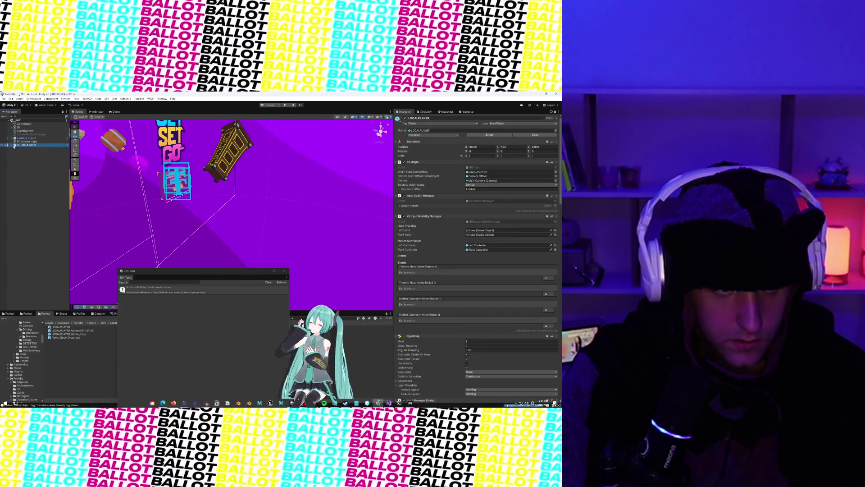
{"action": "left_click", "coordinate": [13, 145]}
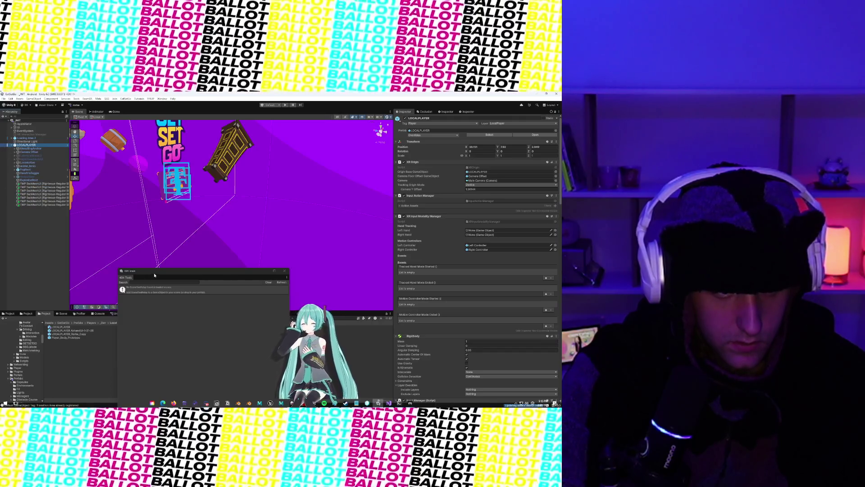
{"action": "left_click_drag", "start_coordinate": [155, 274], "coordinate": [100, 362]}
{"action": "left_click_drag", "start_coordinate": [70, 186], "coordinate": [109, 189]}
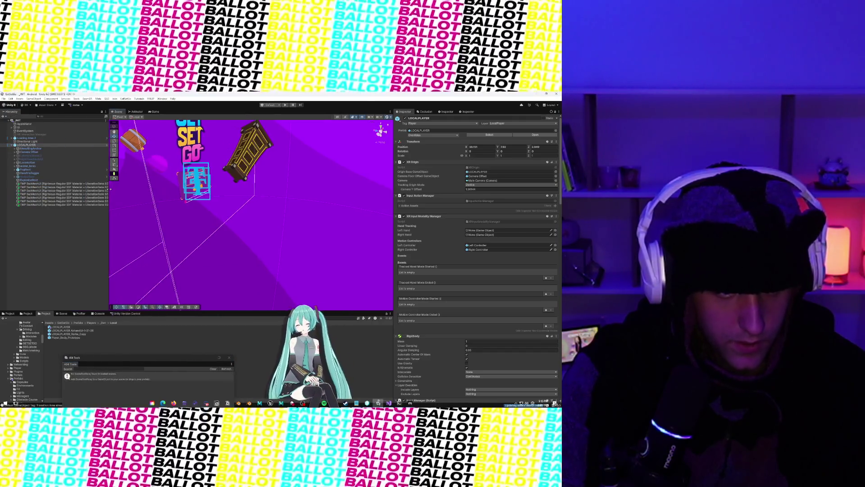
{"action": "left_click", "coordinate": [92, 184]}
Inspect the TMP SubMeshUI, ExplosionRoot and HandVisToggle objects in the rig
{"action": "scroll", "coordinate": [182, 208], "scroll_direction": "down", "scroll_amount": 5}
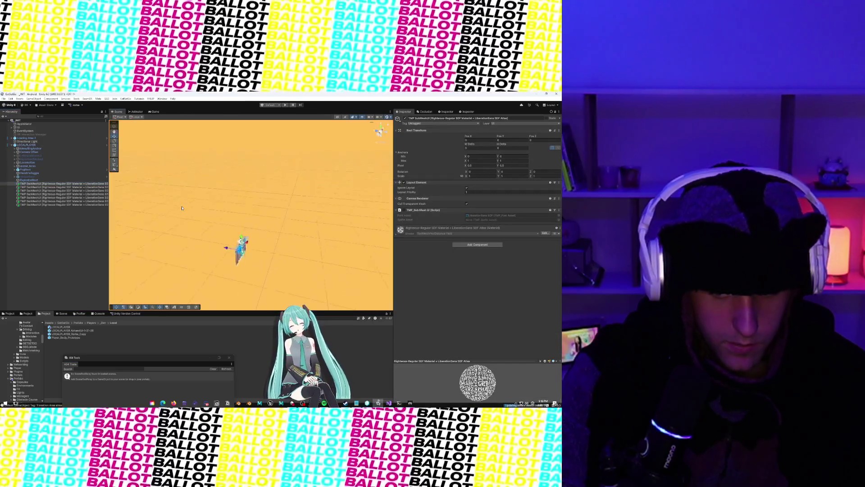
{"action": "scroll", "coordinate": [247, 242], "scroll_direction": "up", "scroll_amount": 5}
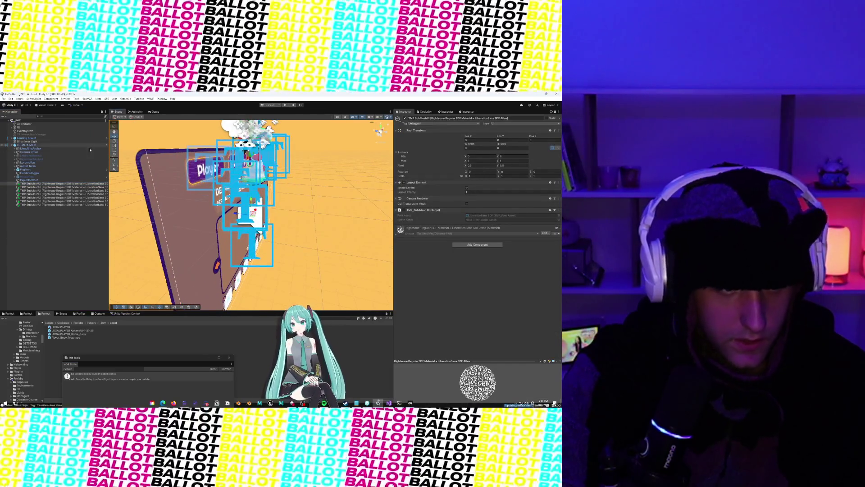
{"action": "left_click", "coordinate": [36, 187]}
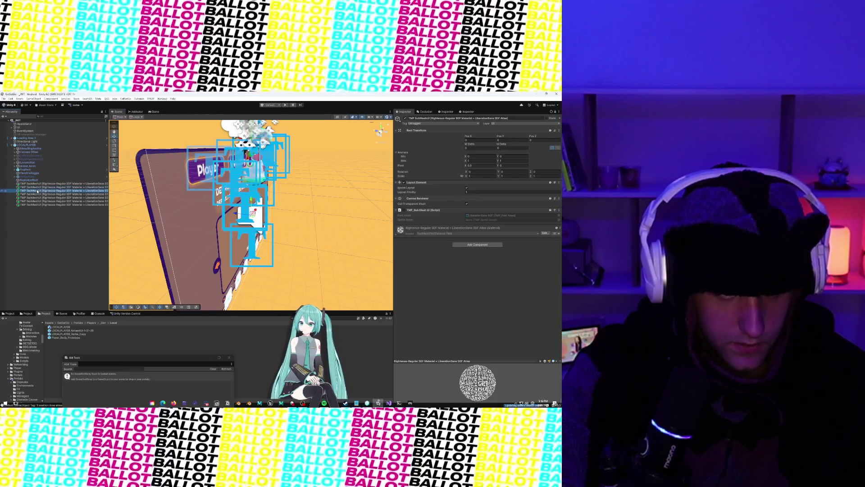
{"action": "left_click", "coordinate": [41, 204]}
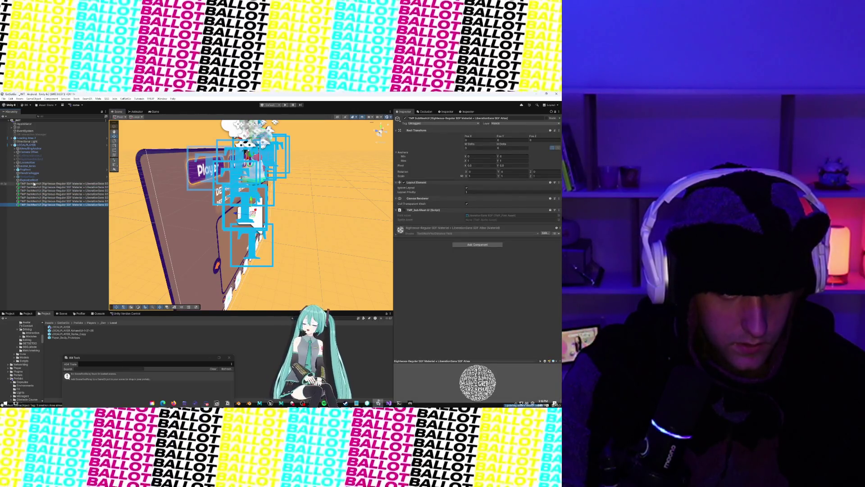
{"action": "left_click", "coordinate": [31, 180]}
{"action": "left_click", "coordinate": [34, 179]}
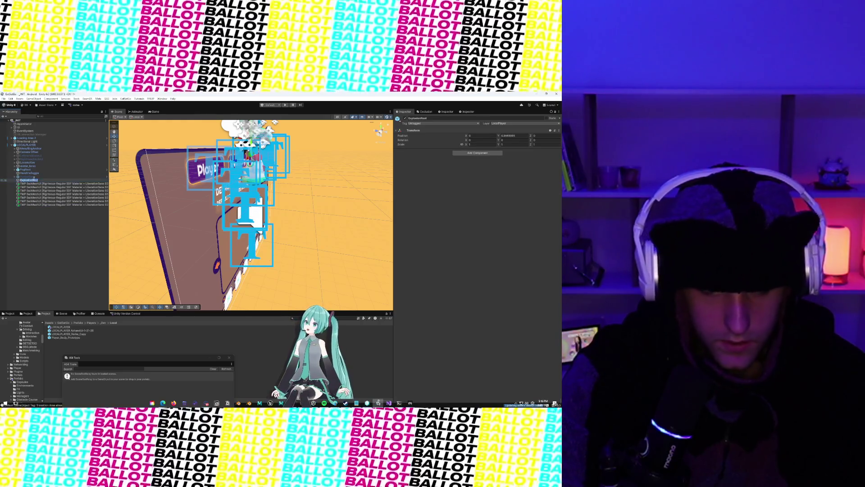
{"action": "left_click", "coordinate": [30, 173]}
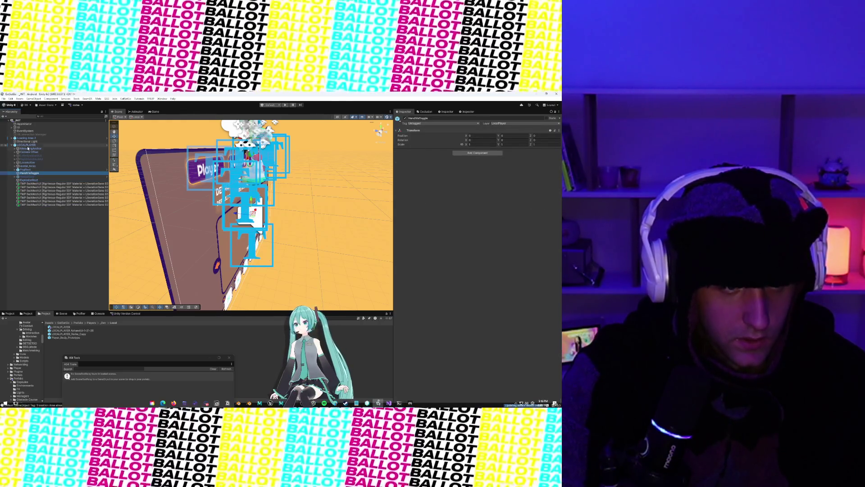
Review LOCALPLAYER's Left/Right Hand fields, then filter the Hierarchy with 's'
{"action": "left_click", "coordinate": [28, 146]}
{"action": "scroll", "coordinate": [457, 247], "scroll_direction": "down", "scroll_amount": 10}
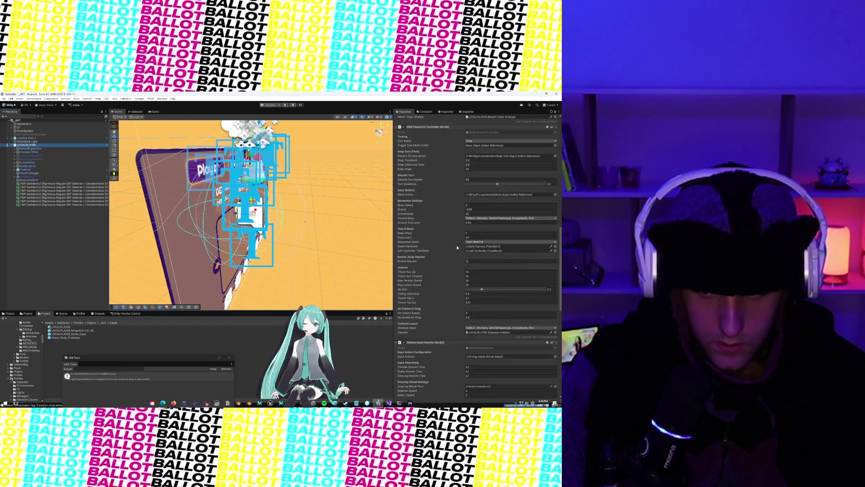
{"action": "scroll", "coordinate": [457, 247], "scroll_direction": "up", "scroll_amount": 1}
{"action": "scroll", "coordinate": [457, 248], "scroll_direction": "up", "scroll_amount": 1}
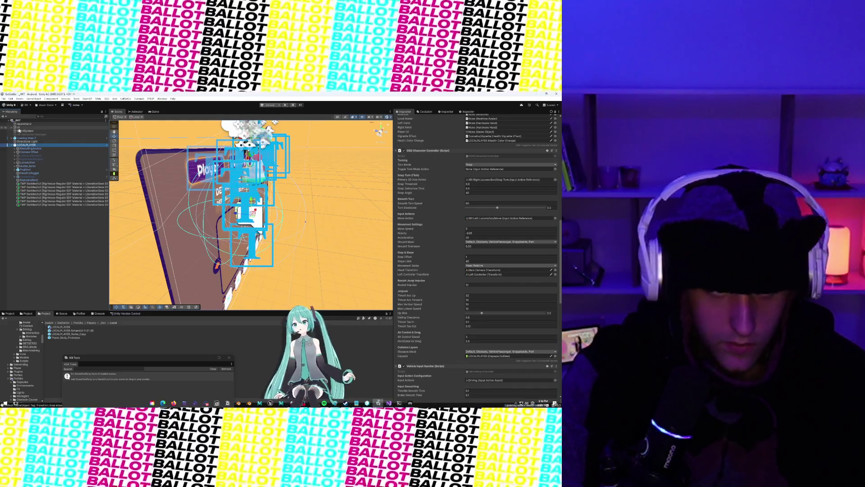
{"action": "type", "text": "s"}
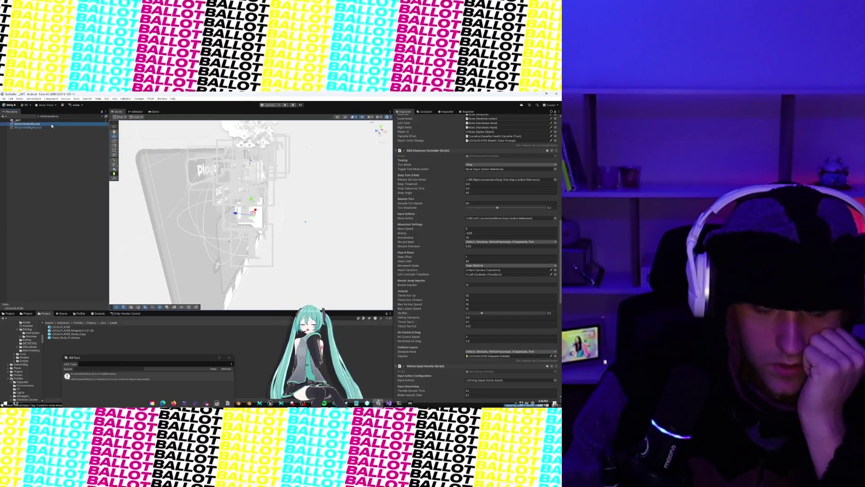
Inspect StickyHandLeftLocal and StickyHandRightLocal settings
{"action": "left_click", "coordinate": [27, 123]}
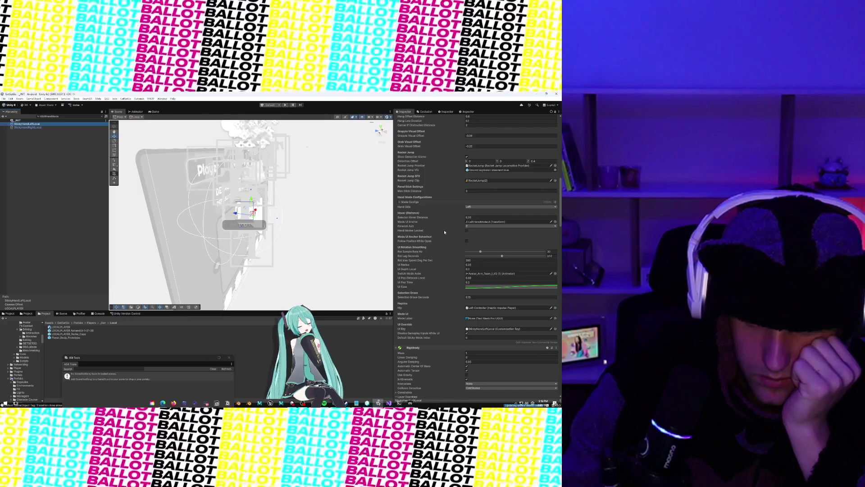
{"action": "scroll", "coordinate": [444, 232], "scroll_direction": "down", "scroll_amount": 5}
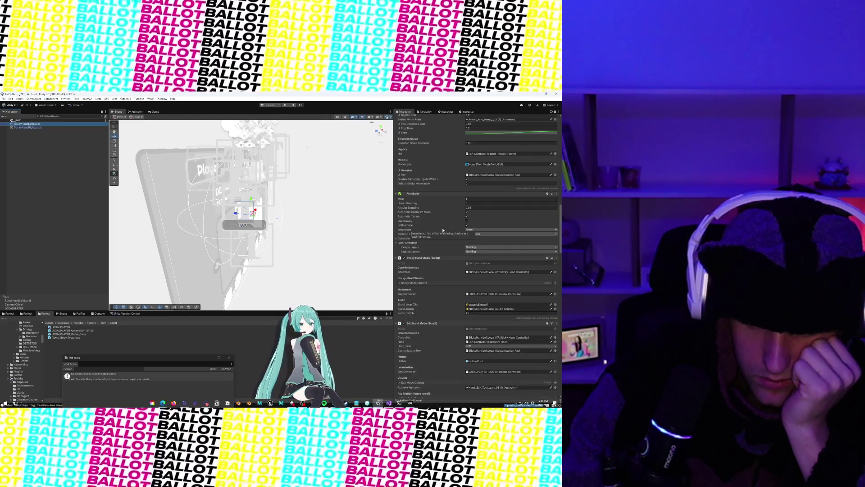
{"action": "scroll", "coordinate": [443, 231], "scroll_direction": "down", "scroll_amount": 2}
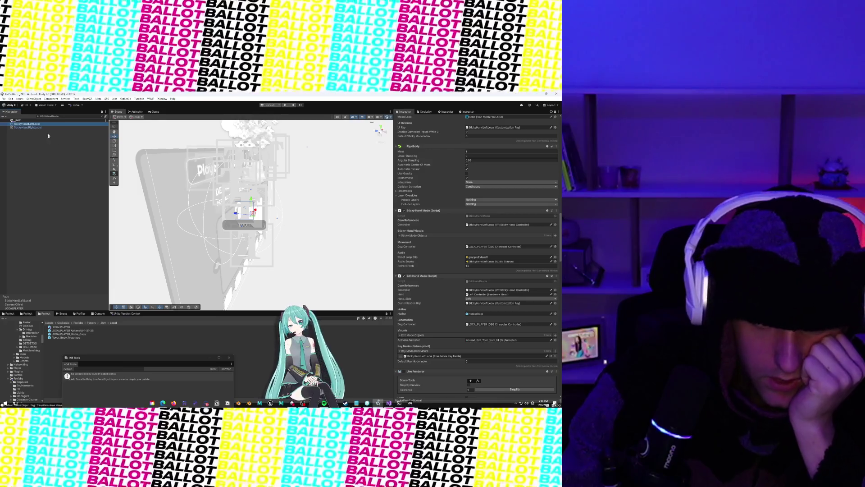
{"action": "left_click", "coordinate": [21, 127]}
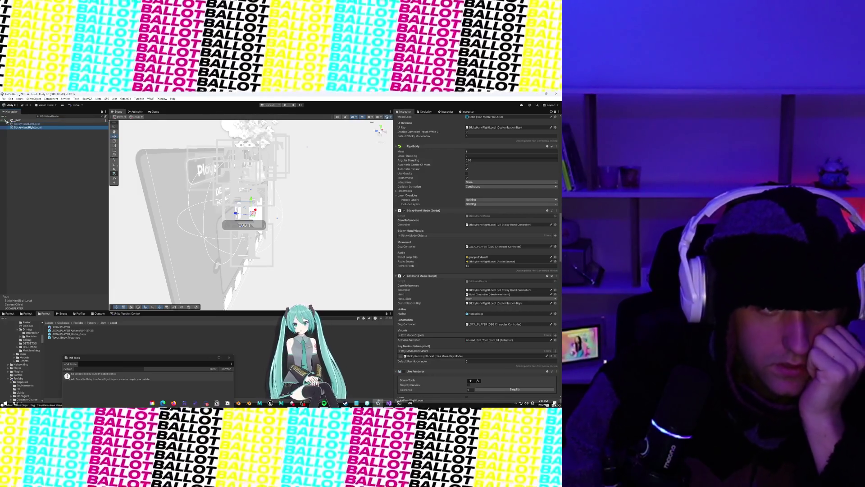
Select LOCALPLAYER, clear the Hierarchy search filter and frame it in the Scene view
{"action": "left_click", "coordinate": [14, 307]}
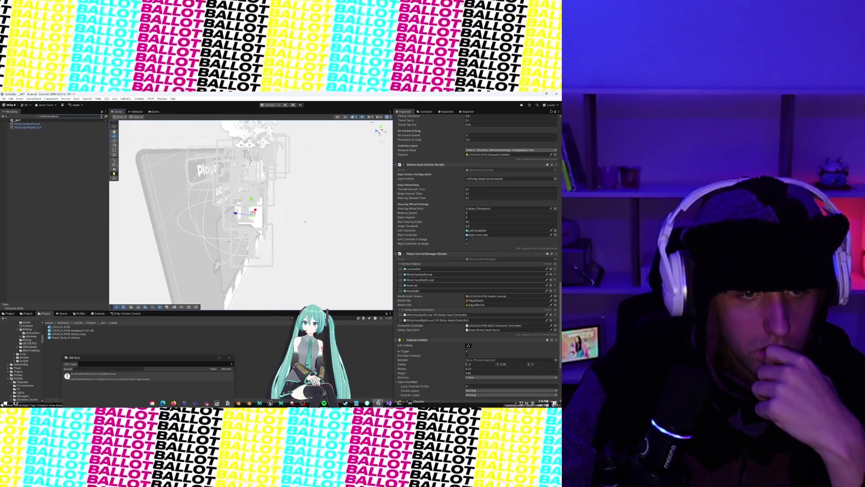
{"action": "left_click", "coordinate": [102, 117]}
{"action": "key", "text": "f"}
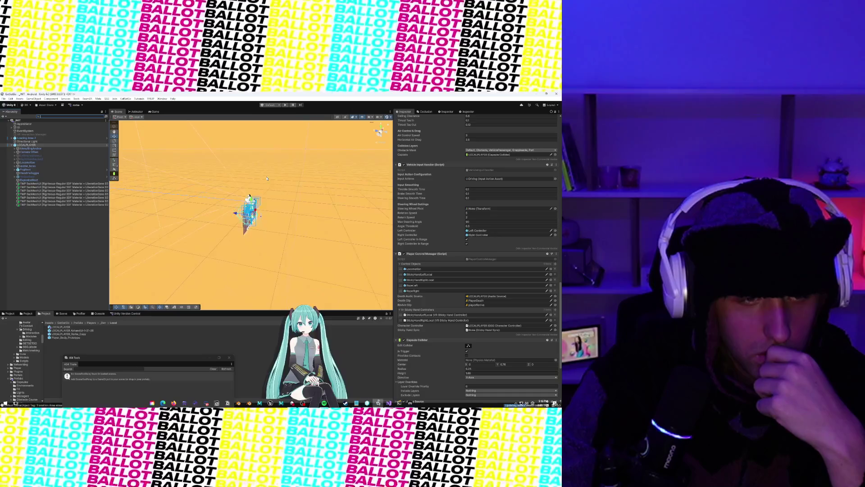
Disable FogRoot to hide the orange fog and reselect LOCALPLAYER
{"action": "left_click", "coordinate": [25, 170]}
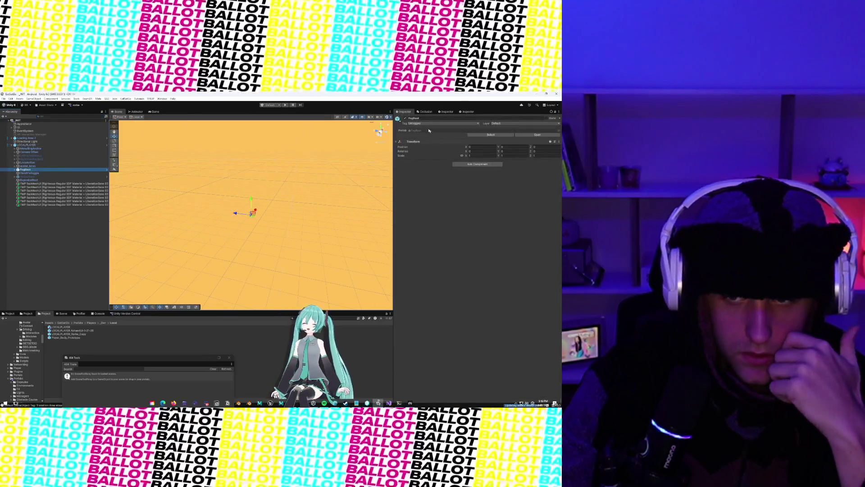
{"action": "left_click", "coordinate": [405, 118]}
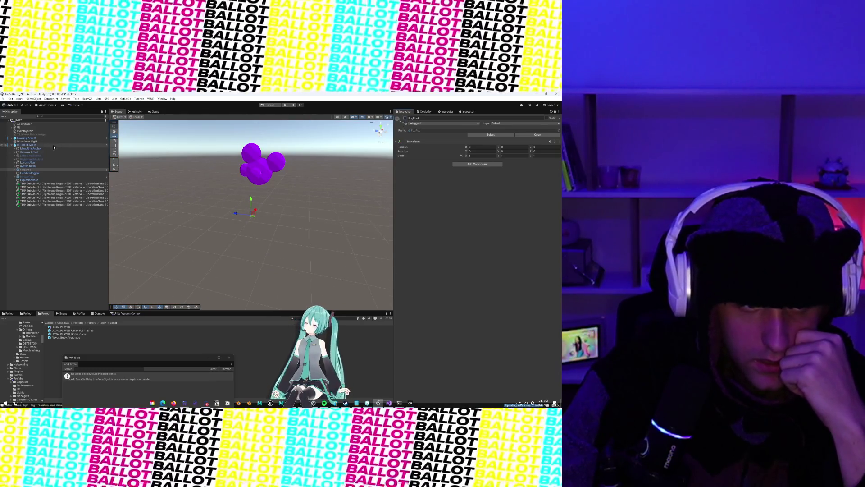
{"action": "left_click", "coordinate": [53, 145]}
Move the LOCALPLAYER rig left among the level's props with the move gizmo
{"action": "scroll", "coordinate": [292, 191], "scroll_direction": "up", "scroll_amount": 5}
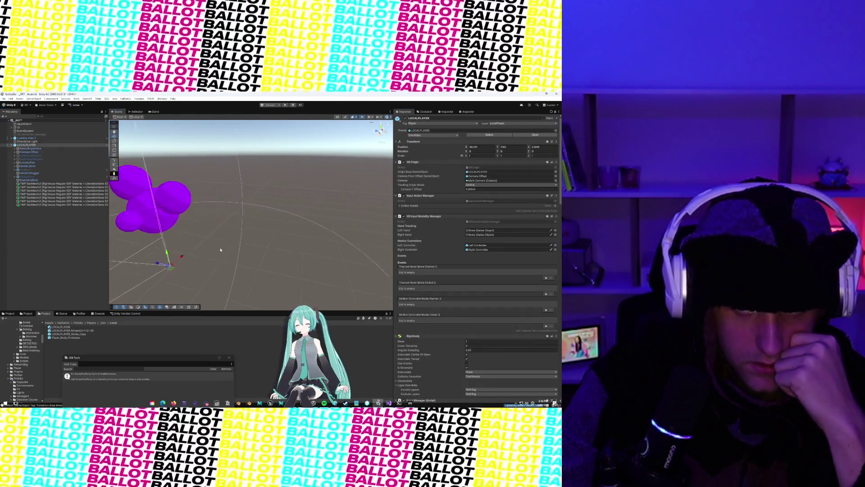
{"action": "scroll", "coordinate": [310, 235], "scroll_direction": "down", "scroll_amount": 5}
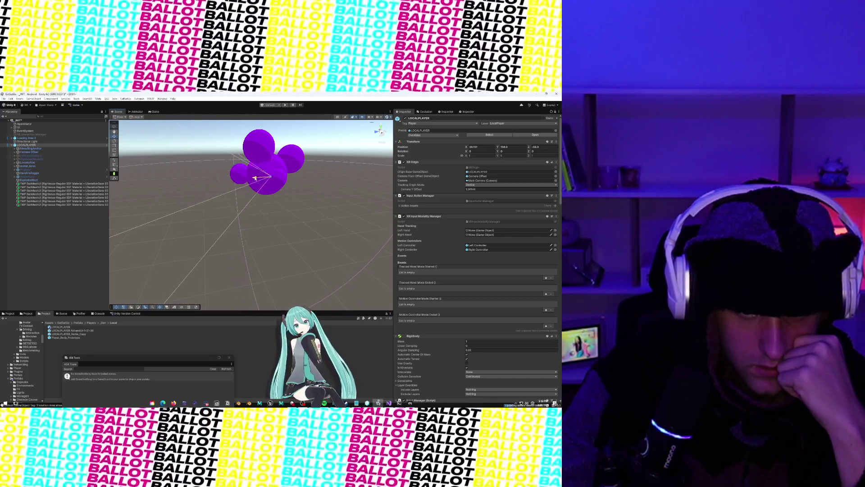
{"action": "scroll", "coordinate": [255, 178], "scroll_direction": "up", "scroll_amount": 6}
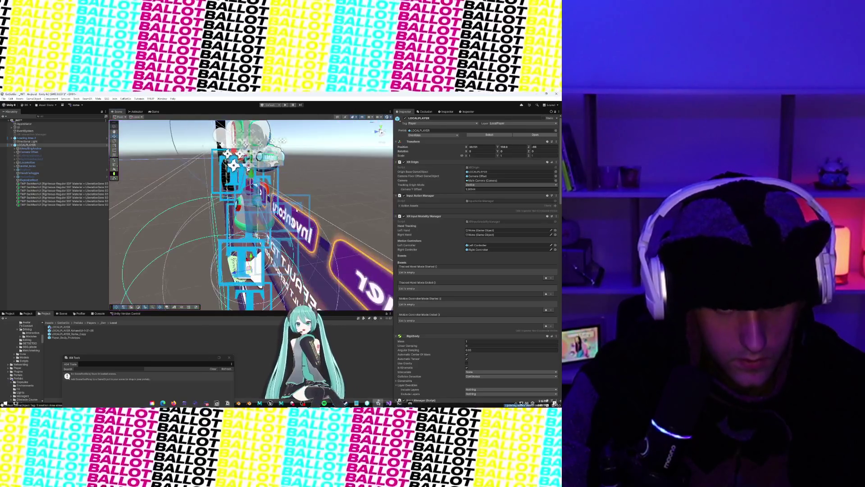
{"action": "scroll", "coordinate": [297, 210], "scroll_direction": "down", "scroll_amount": 5}
{"action": "scroll", "coordinate": [252, 209], "scroll_direction": "up", "scroll_amount": 6}
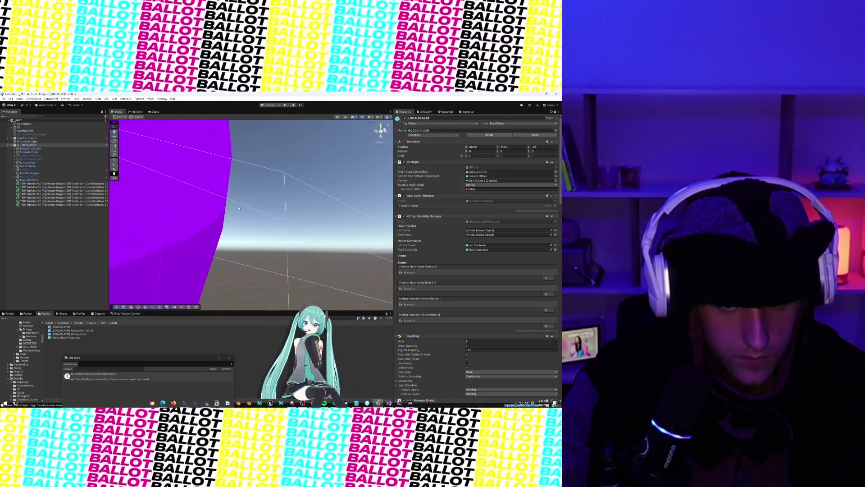
{"action": "scroll", "coordinate": [238, 209], "scroll_direction": "down", "scroll_amount": 5}
{"action": "scroll", "coordinate": [324, 268], "scroll_direction": "up", "scroll_amount": 5}
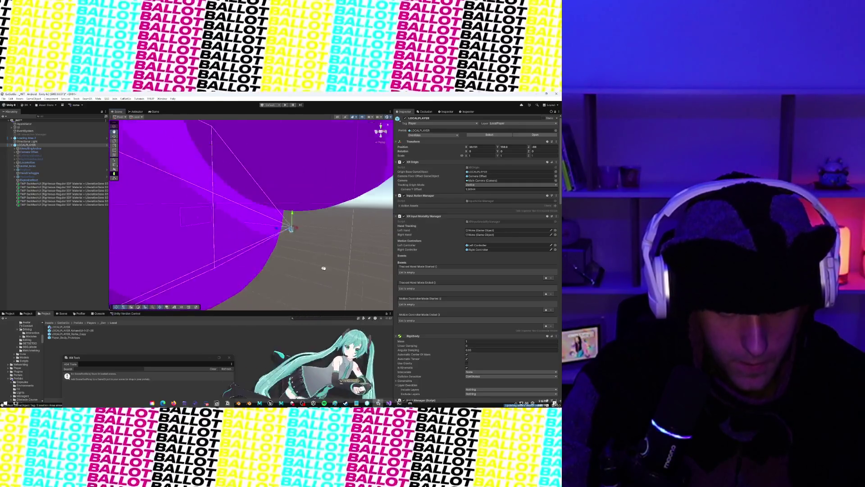
{"action": "scroll", "coordinate": [323, 268], "scroll_direction": "up", "scroll_amount": 2}
{"action": "scroll", "coordinate": [240, 230], "scroll_direction": "down", "scroll_amount": 5}
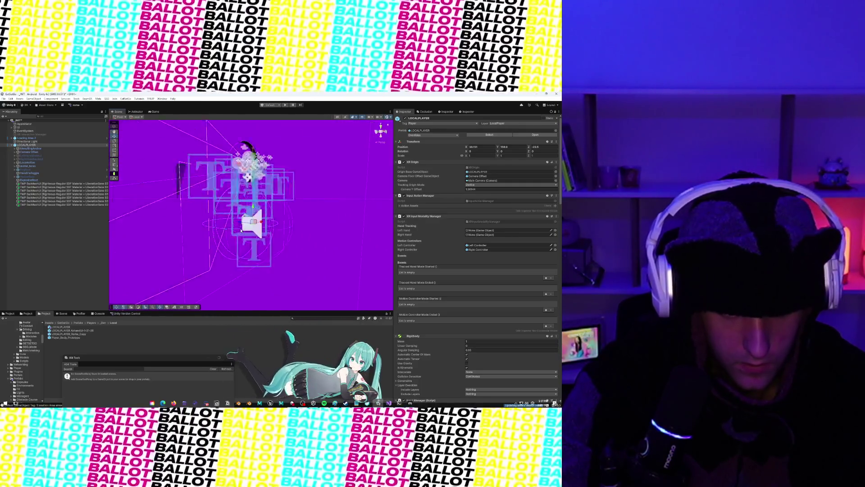
{"action": "scroll", "coordinate": [305, 251], "scroll_direction": "up", "scroll_amount": 5}
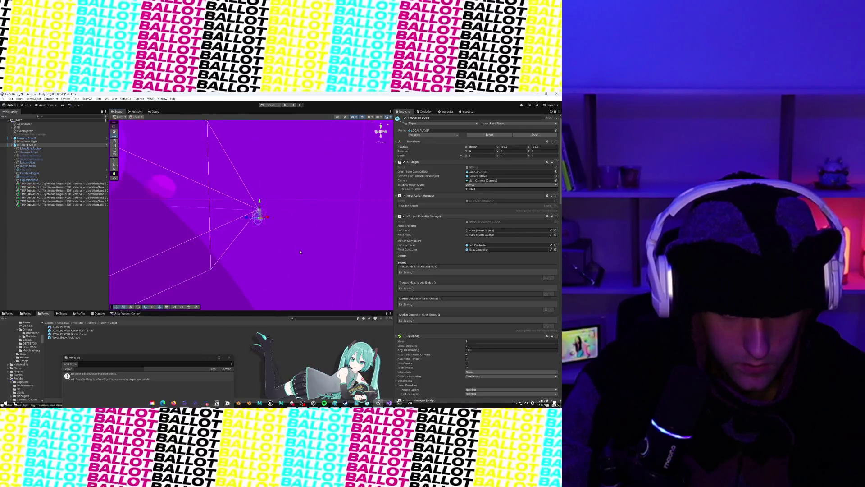
{"action": "scroll", "coordinate": [299, 249], "scroll_direction": "down", "scroll_amount": 5}
{"action": "left_click_drag", "start_coordinate": [250, 262], "coordinate": [207, 253]}
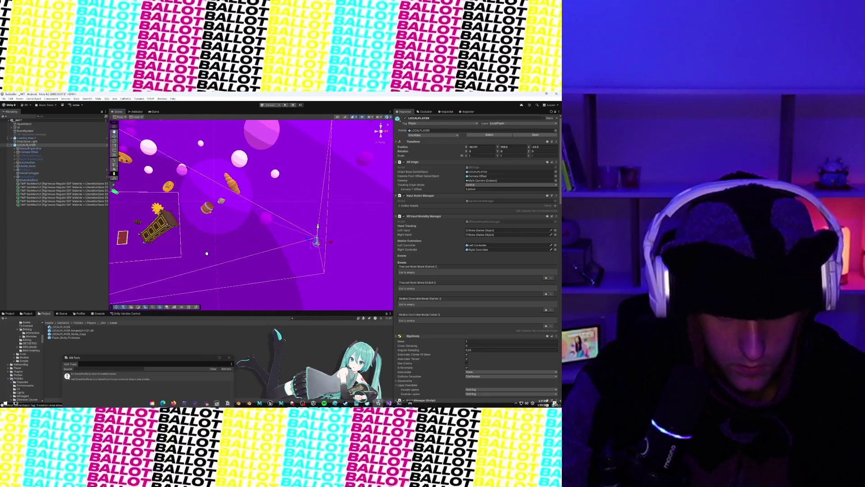
{"action": "left_click_drag", "start_coordinate": [333, 246], "coordinate": [320, 244]}
Set the LOCALPLAYER rig's Transform Position X and Z to 0
{"action": "key", "text": "f"}
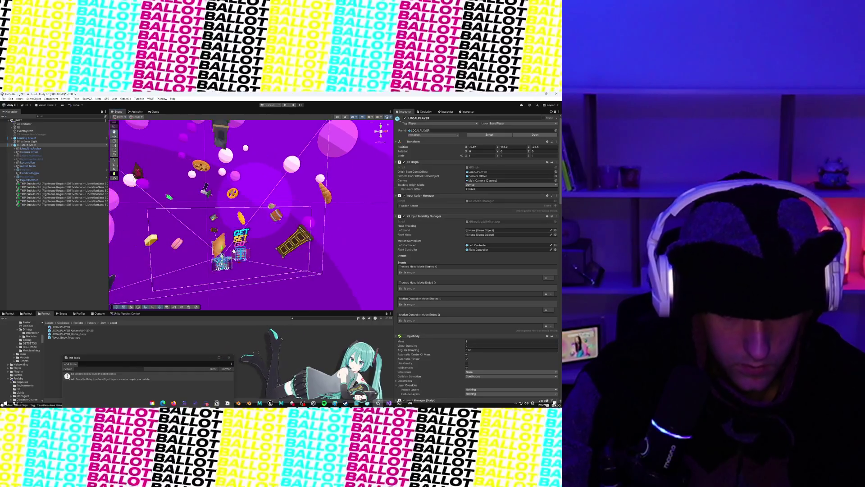
{"action": "left_click", "coordinate": [482, 148]}
{"action": "type", "text": "0"}
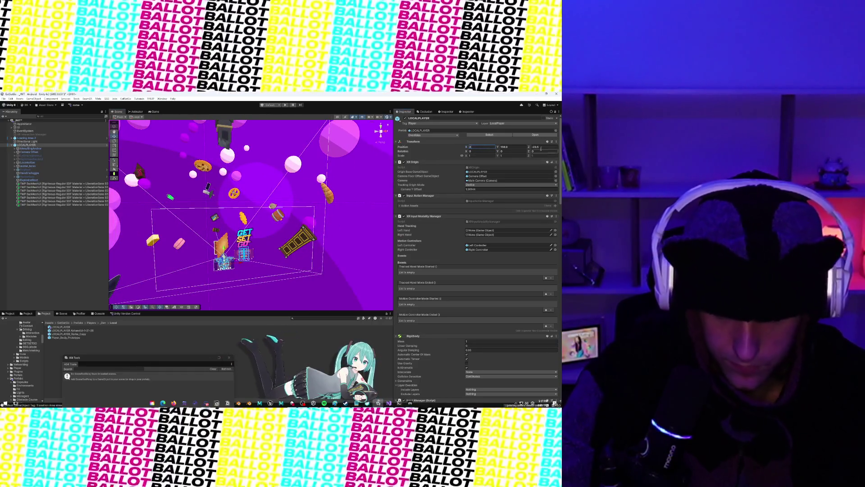
{"action": "key", "text": "Tab"}
{"action": "key", "text": "Tab"}
{"action": "type", "text": "0"}
{"action": "key", "text": "Return"}
Check the rig beside the GET SET GO sign in the Game view, then reframe it in the Scene
{"action": "mouse_move", "coordinate": [206, 237]}
{"action": "left_mouse_down"}
{"action": "mouse_move", "coordinate": [289, 251]}
{"action": "mouse_move", "coordinate": [163, 226]}
{"action": "mouse_move", "coordinate": [311, 261]}
{"action": "mouse_move", "coordinate": [335, 214]}
{"action": "left_mouse_up"}
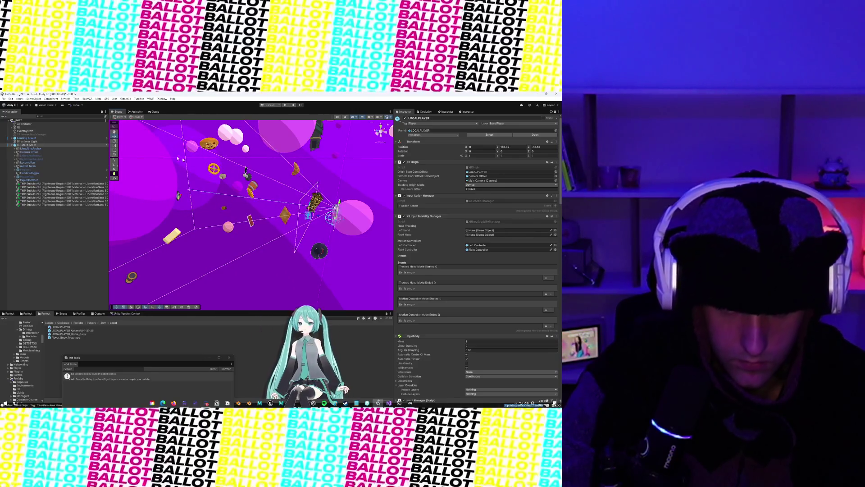
{"action": "left_click", "coordinate": [154, 112]}
{"action": "left_click", "coordinate": [117, 112]}
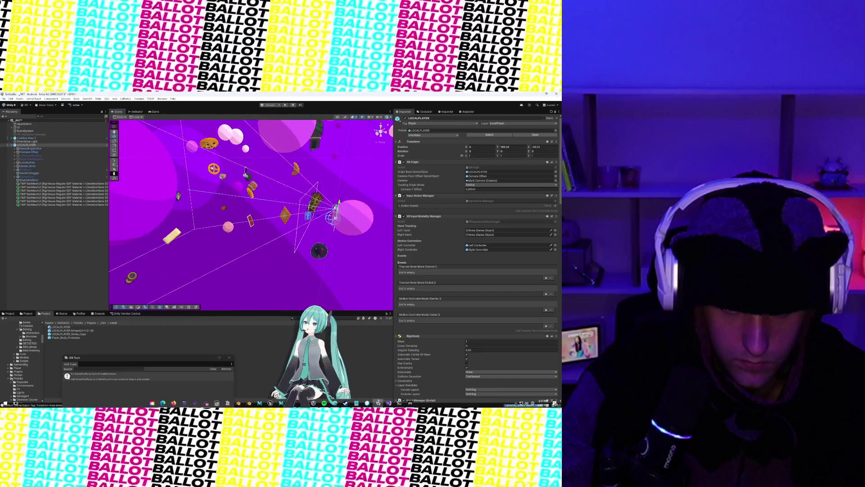
{"action": "key", "text": "f"}
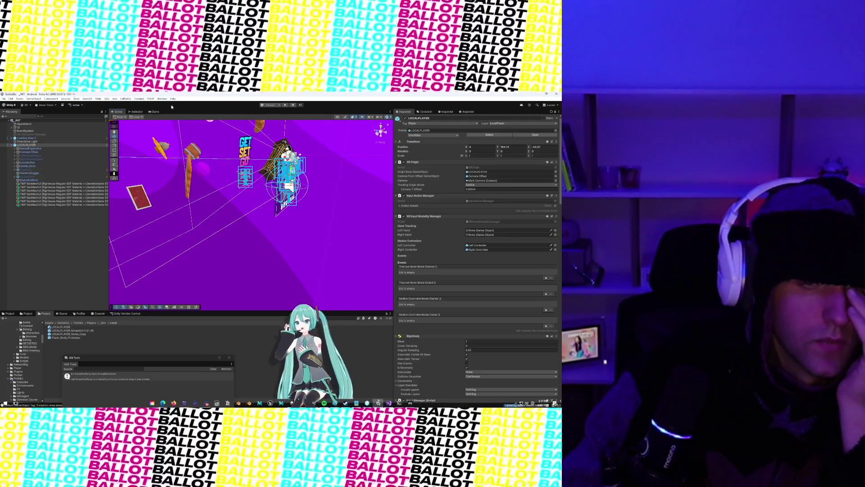
Run the game in Play mode from the Game view and enlarge the Console panel beneath it
{"action": "left_click", "coordinate": [154, 111]}
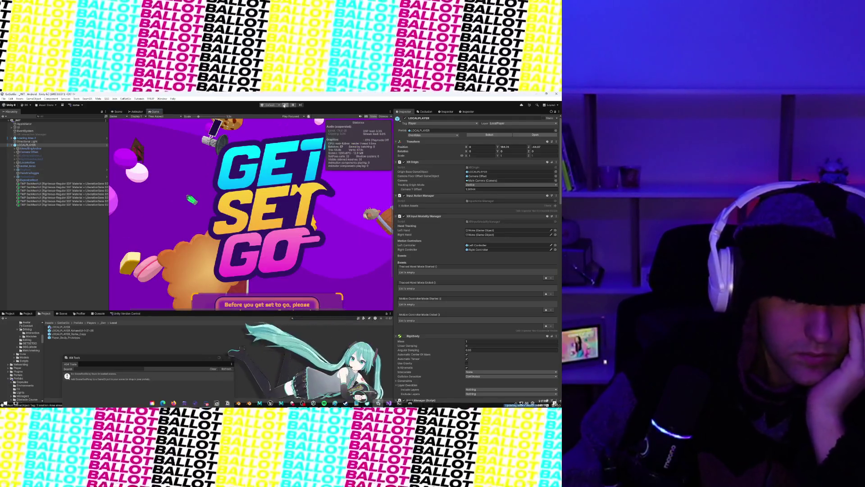
{"action": "left_click", "coordinate": [286, 105]}
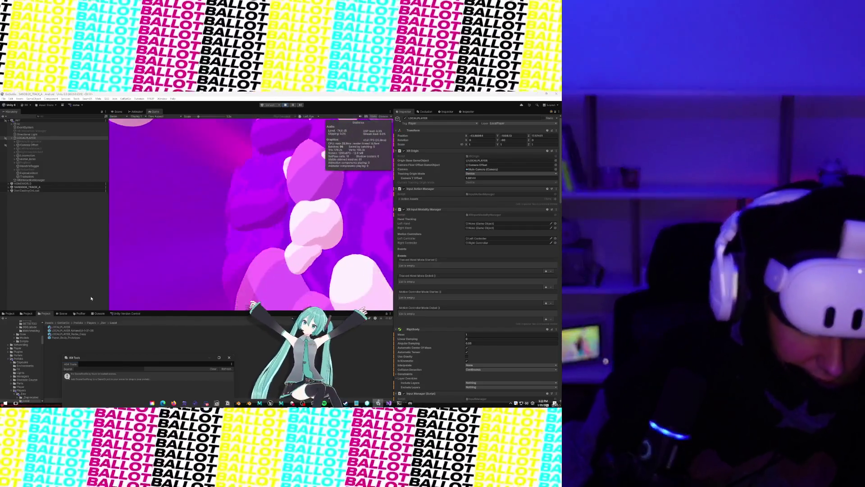
{"action": "left_click", "coordinate": [99, 313]}
{"action": "mouse_move", "coordinate": [147, 319]}
{"action": "left_mouse_down"}
{"action": "mouse_move", "coordinate": [203, 310]}
{"action": "mouse_move", "coordinate": [306, 207]}
{"action": "mouse_move", "coordinate": [372, 170]}
{"action": "left_mouse_up"}
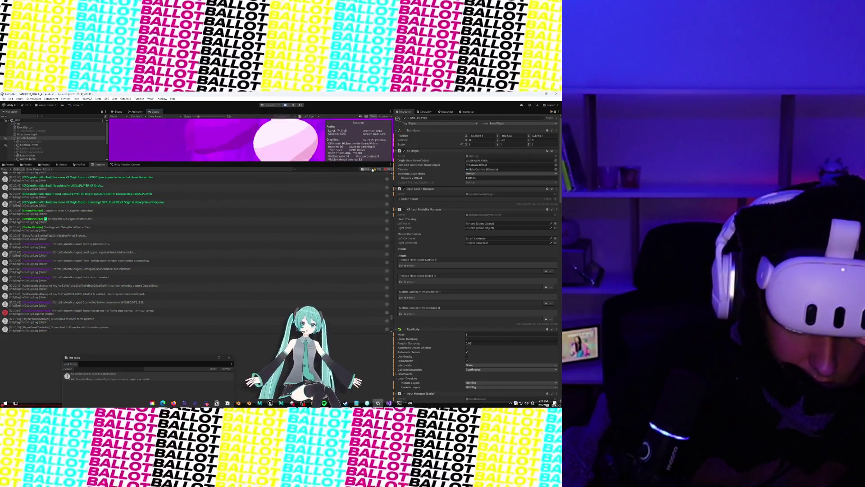
Filter the Console to errors and warnings and read the room ClientServerVersionMismatch error
{"action": "left_click", "coordinate": [368, 169]}
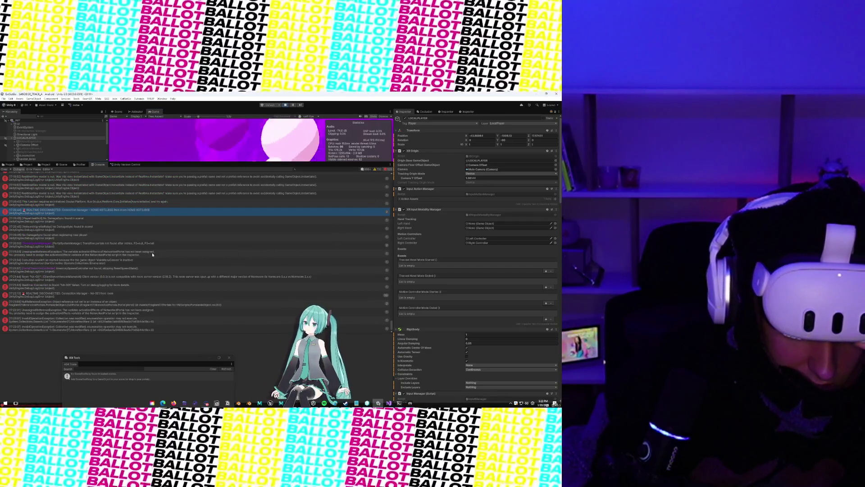
{"action": "left_click", "coordinate": [144, 286]}
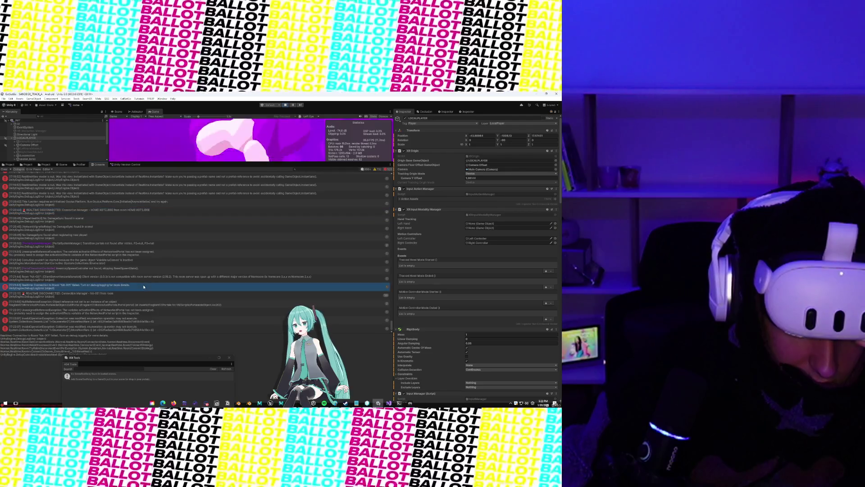
{"action": "left_click", "coordinate": [139, 278]}
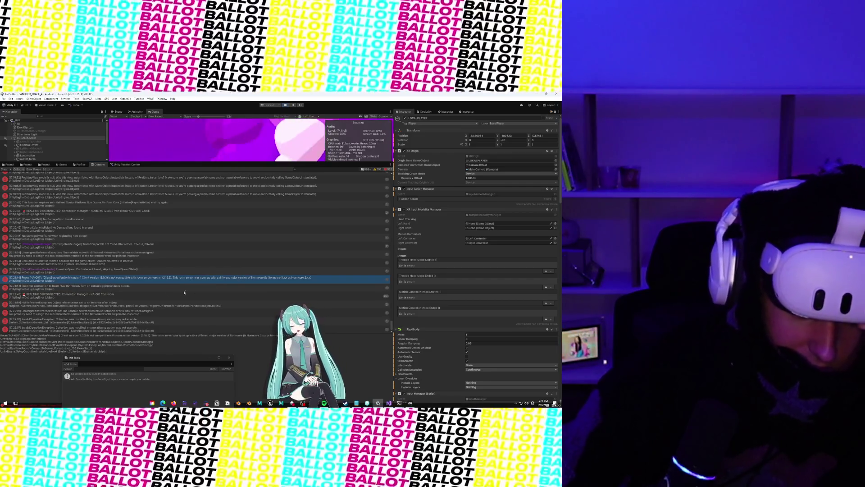
Step through the other errors to the NullReferenceException stack trace, then show the Project folders
{"action": "left_click", "coordinate": [212, 287]}
{"action": "left_click", "coordinate": [148, 304]}
{"action": "left_click", "coordinate": [145, 291]}
{"action": "left_click", "coordinate": [135, 304]}
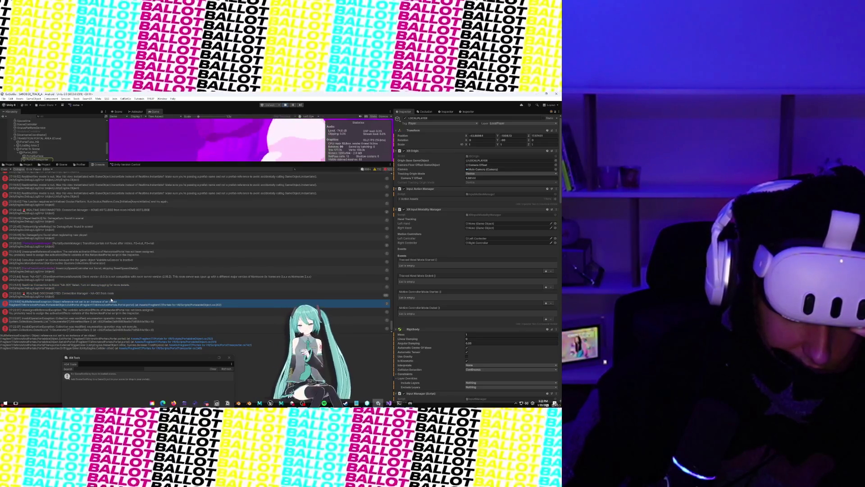
{"action": "scroll", "coordinate": [115, 297], "scroll_direction": "up", "scroll_amount": 5}
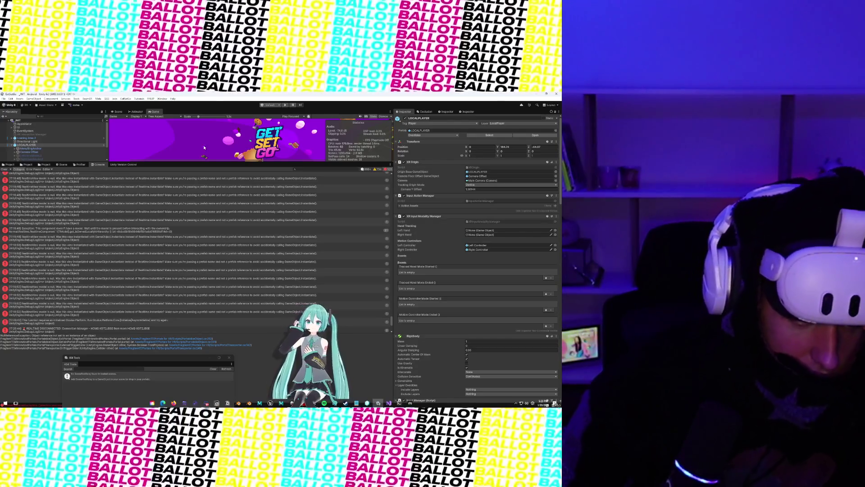
{"action": "left_click", "coordinate": [10, 164]}
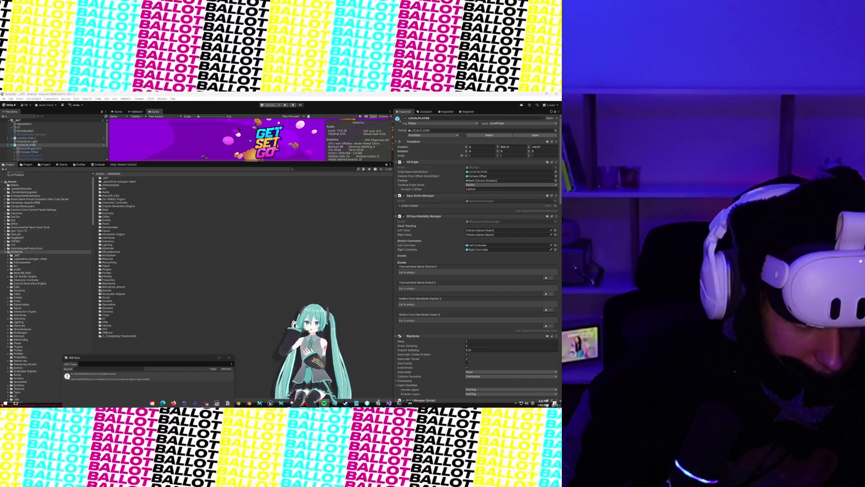
Search the project assets for 'Spacetime' and select the Spacetime script to preview its code
{"action": "left_click", "coordinate": [207, 402]}
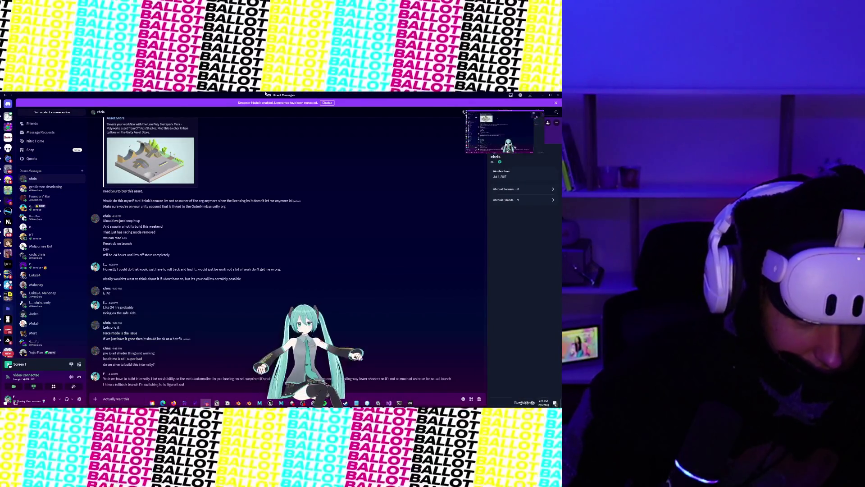
{"action": "left_click", "coordinate": [207, 402]}
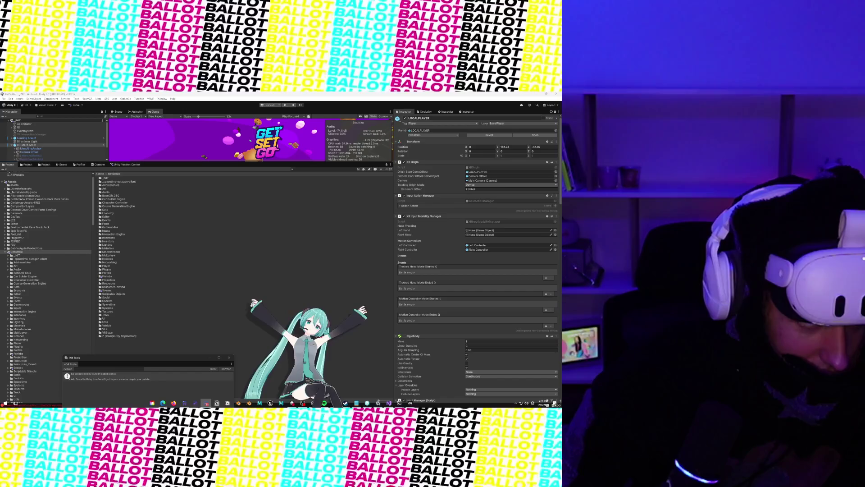
{"action": "left_click", "coordinate": [308, 169]}
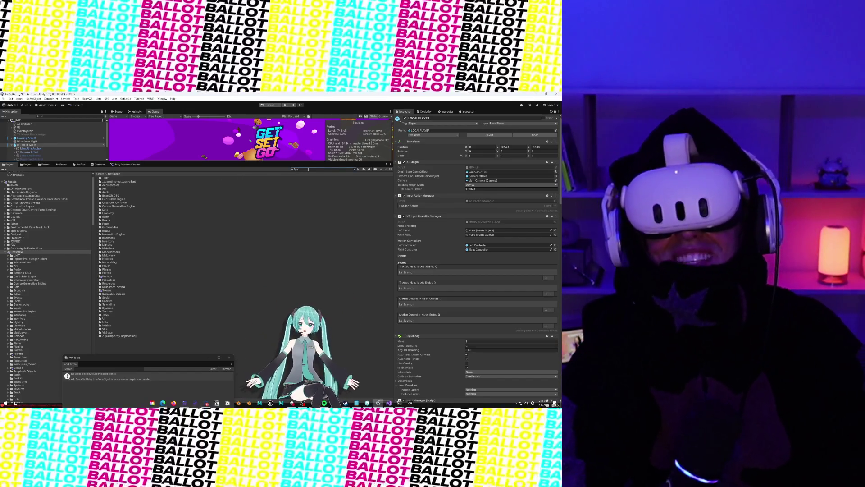
{"action": "type", "text": "Spacetime"}
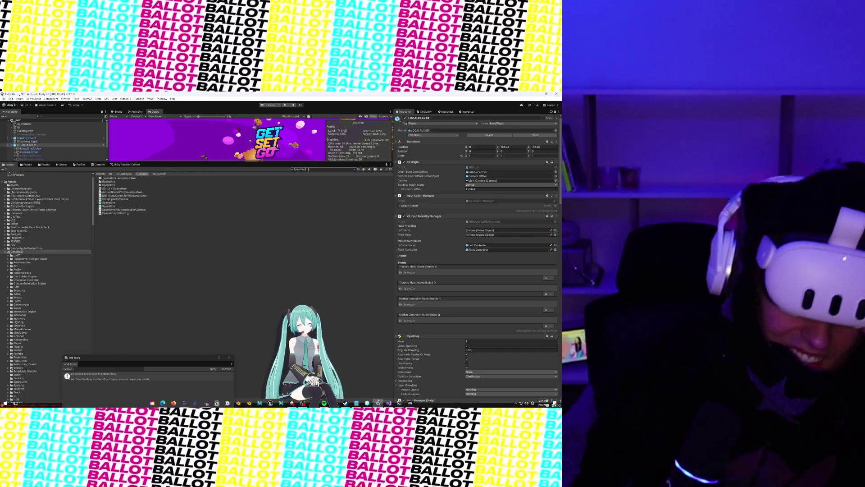
{"action": "left_click", "coordinate": [105, 207]}
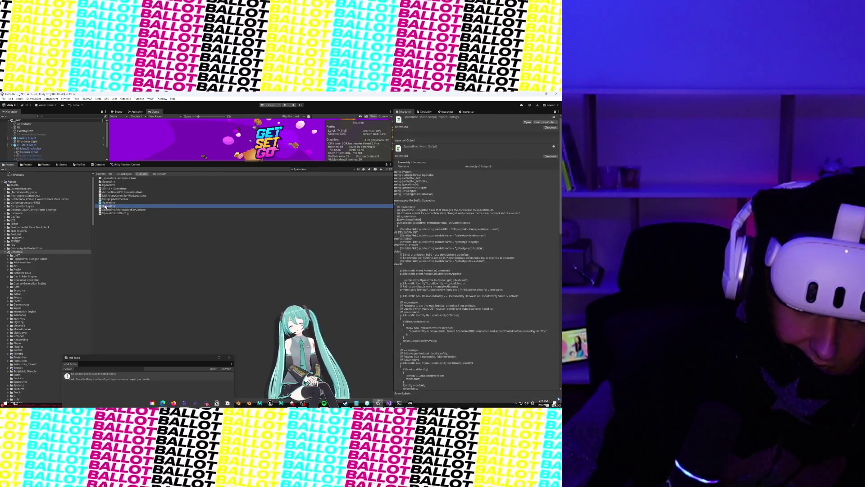
Review the Spacetime script's moduleName fields around line 28 in Rider, then return to Unity
{"action": "double_click", "coordinate": [106, 207]}
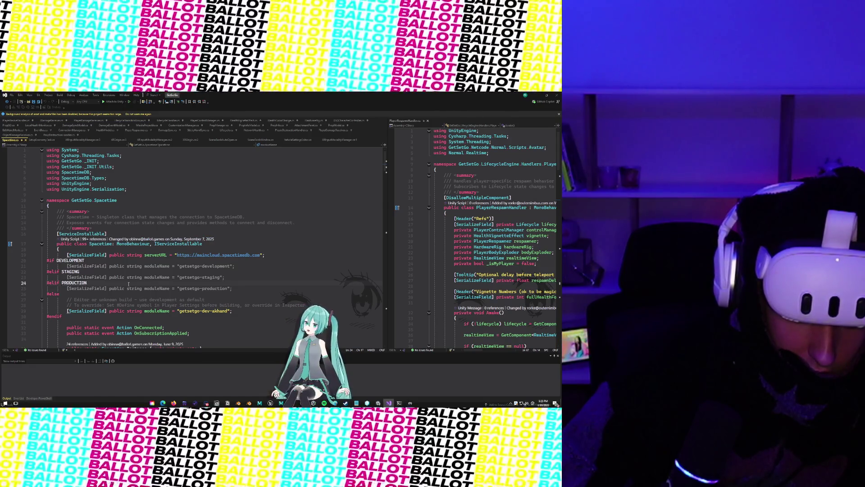
{"action": "scroll", "coordinate": [129, 283], "scroll_direction": "down", "scroll_amount": 4}
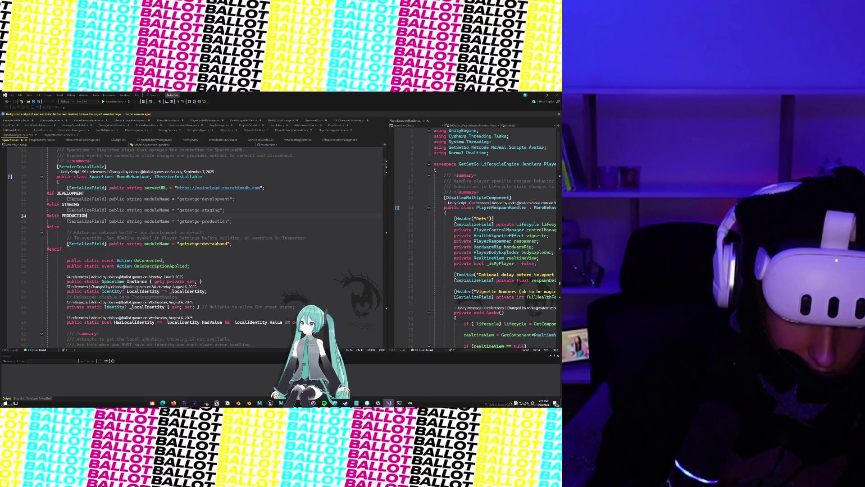
{"action": "left_click", "coordinate": [194, 244]}
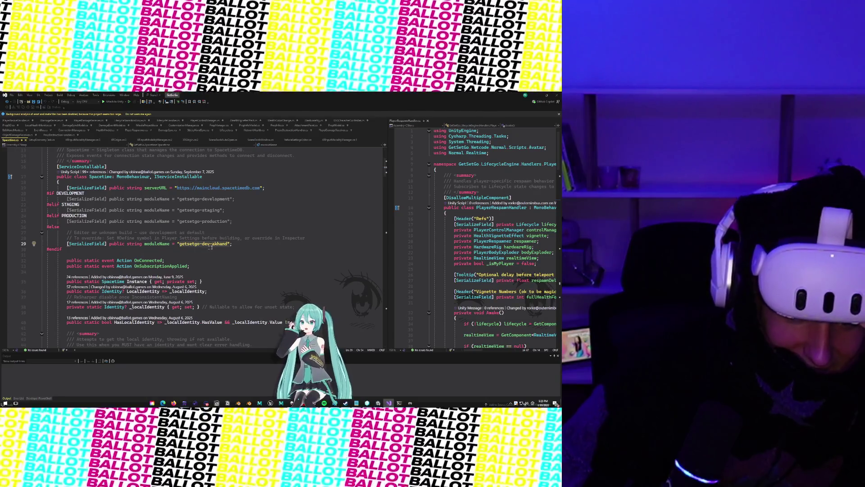
{"action": "left_click", "coordinate": [105, 238]}
{"action": "scroll", "coordinate": [194, 252], "scroll_direction": "down", "scroll_amount": 4}
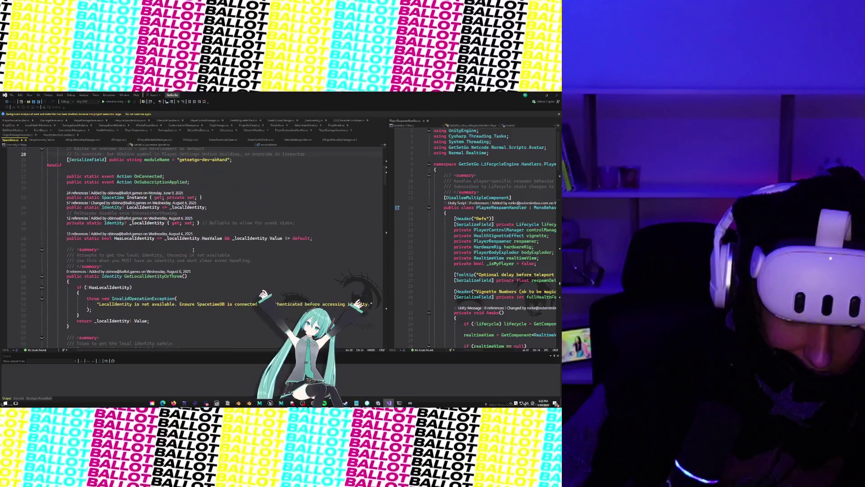
{"action": "scroll", "coordinate": [193, 252], "scroll_direction": "up", "scroll_amount": 3}
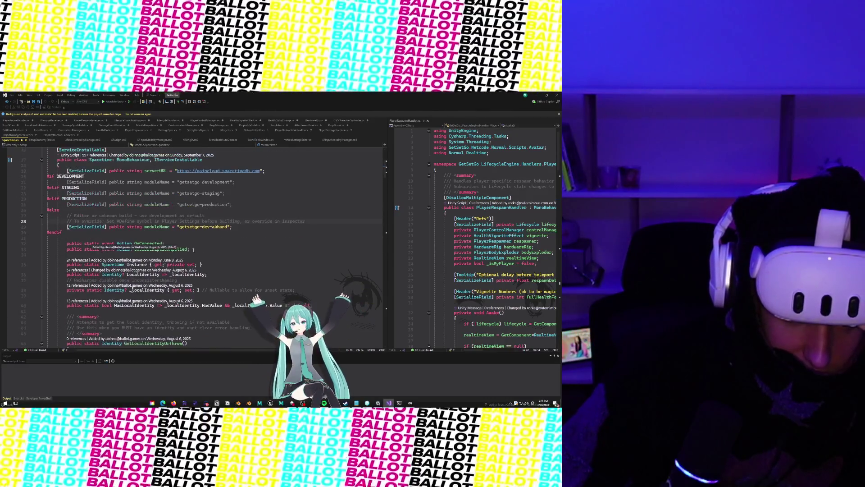
{"action": "left_click", "coordinate": [536, 94]}
Re-read the ClientServerVersionMismatch error details in the Console
{"action": "left_click", "coordinate": [99, 165]}
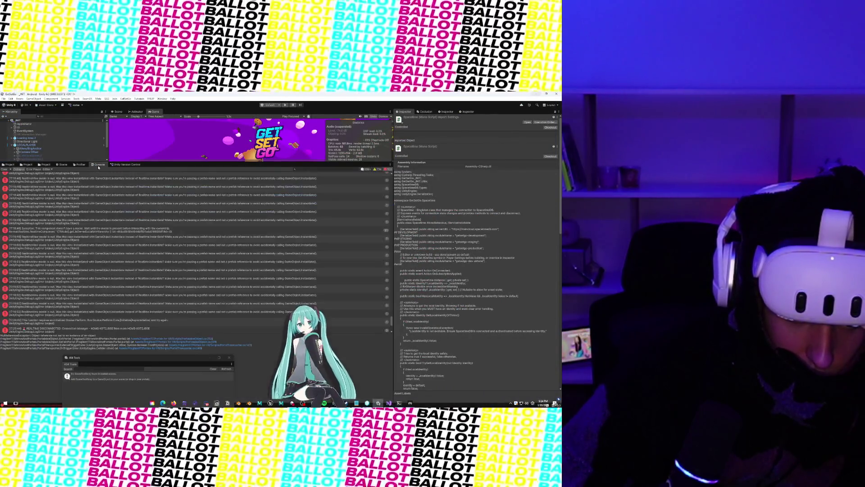
{"action": "scroll", "coordinate": [112, 257], "scroll_direction": "down", "scroll_amount": 5}
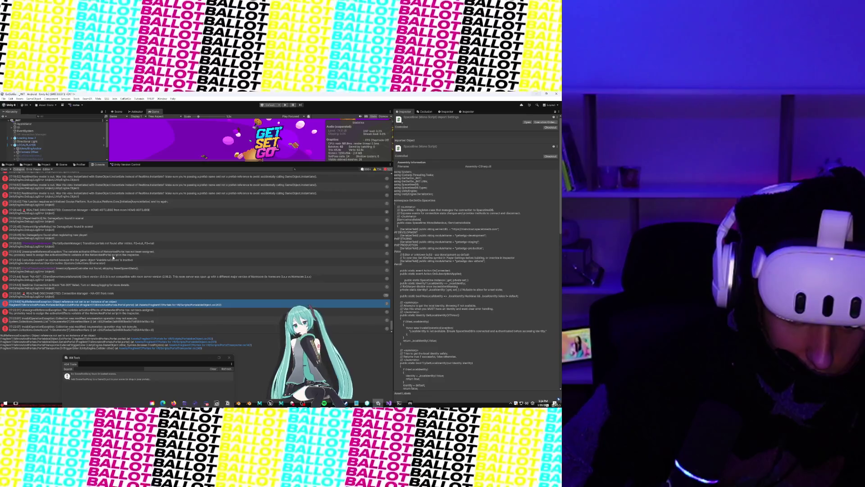
{"action": "left_click", "coordinate": [127, 279]}
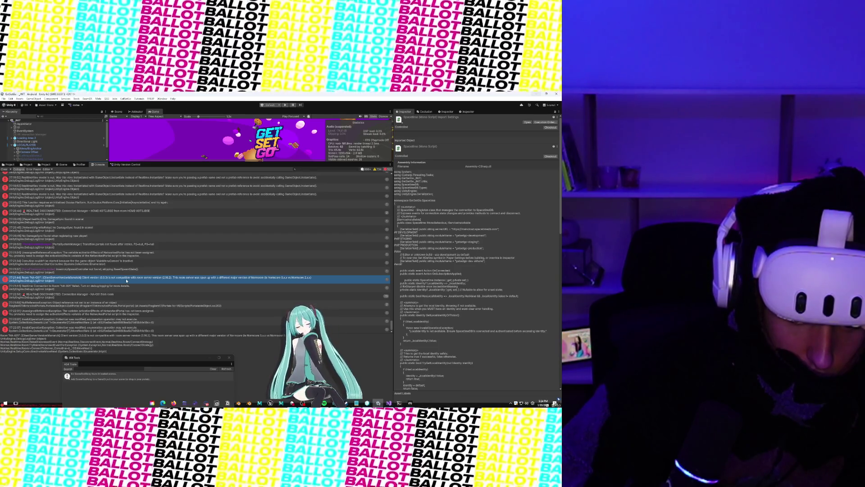
Look up the installed Normcore version in the Package Manager's Unity Registry, then close it
{"action": "left_click", "coordinate": [162, 98]}
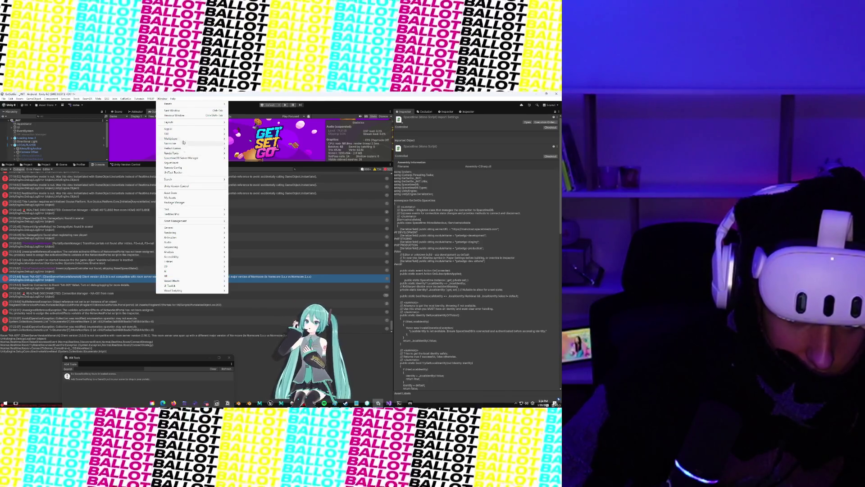
{"action": "left_click", "coordinate": [188, 206]}
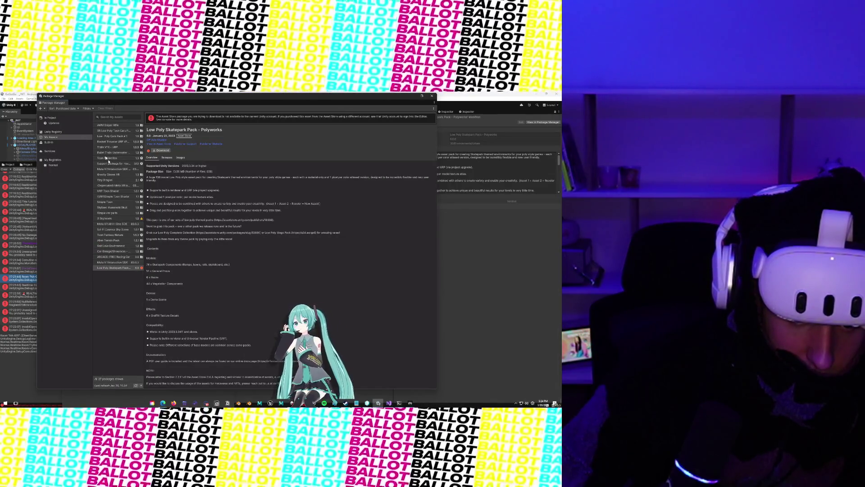
{"action": "left_click", "coordinate": [63, 133]}
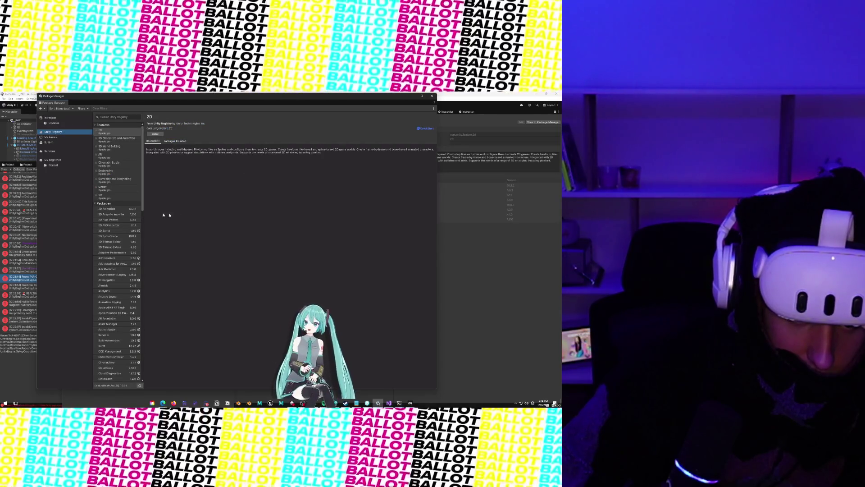
{"action": "left_click", "coordinate": [58, 165]}
{"action": "left_click_drag", "start_coordinate": [147, 122], "coordinate": [172, 119]}
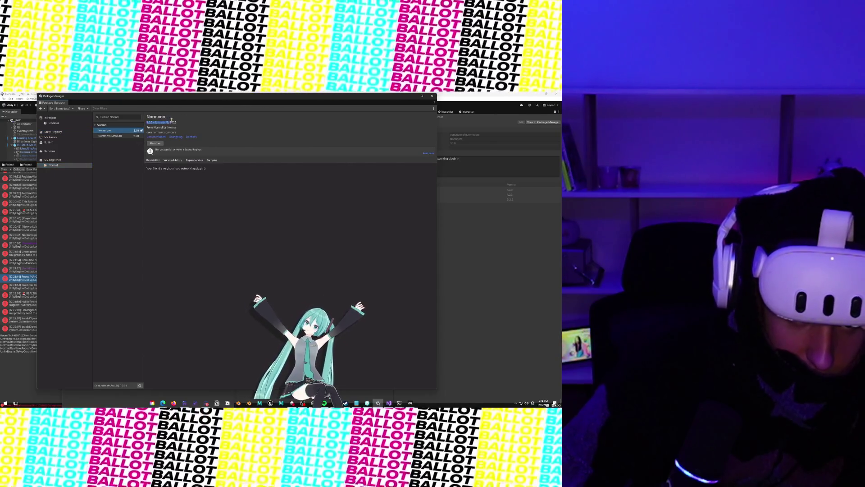
{"action": "key", "text": "alt+Tab"}
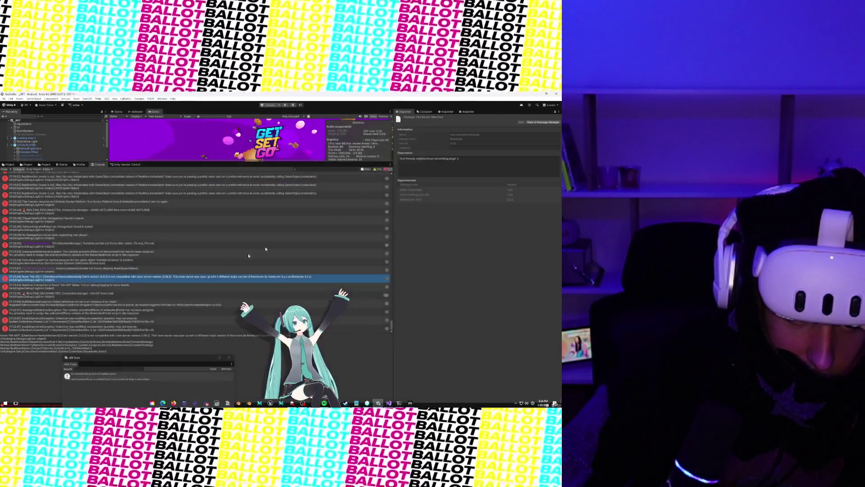
Check in the pending changes from the Unity Version Control tab in an enlarged 404 Tools window
{"action": "left_click", "coordinate": [9, 165]}
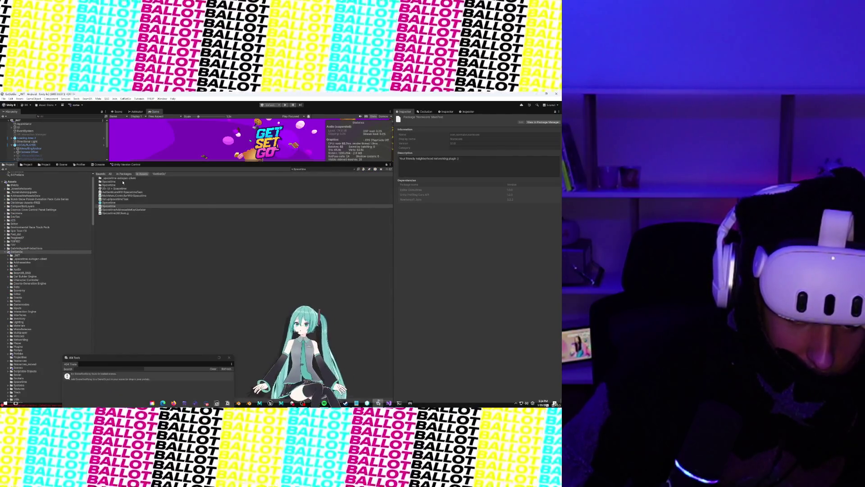
{"action": "left_click", "coordinate": [126, 164]}
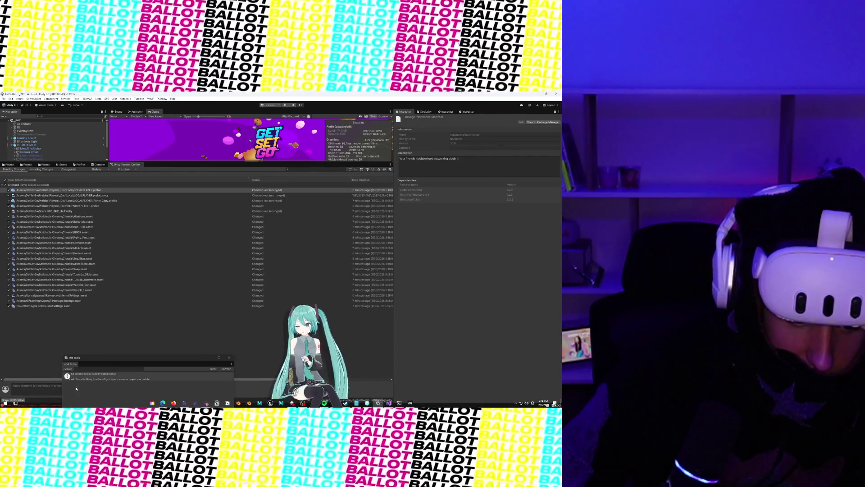
{"action": "mouse_move", "coordinate": [154, 355]}
{"action": "left_mouse_down"}
{"action": "mouse_move", "coordinate": [155, 275]}
{"action": "mouse_move", "coordinate": [176, 205]}
{"action": "mouse_move", "coordinate": [322, 140]}
{"action": "left_mouse_up"}
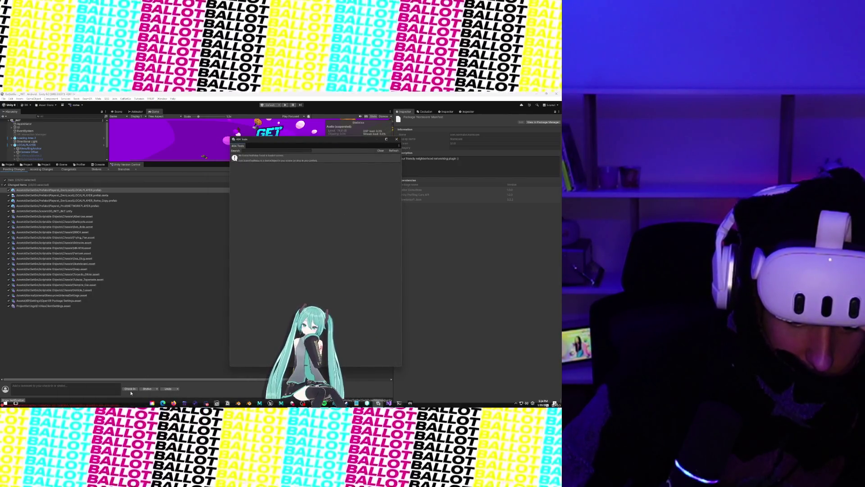
{"action": "left_click", "coordinate": [129, 388]}
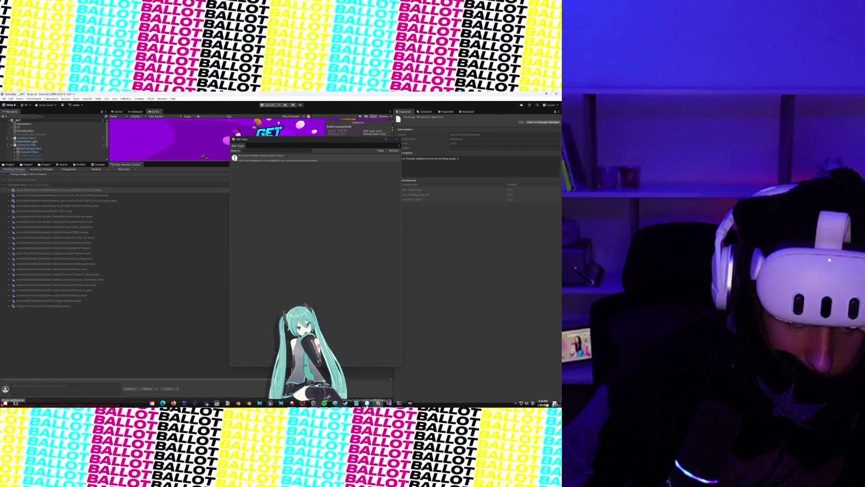
{"action": "mouse_move", "coordinate": [367, 403]}
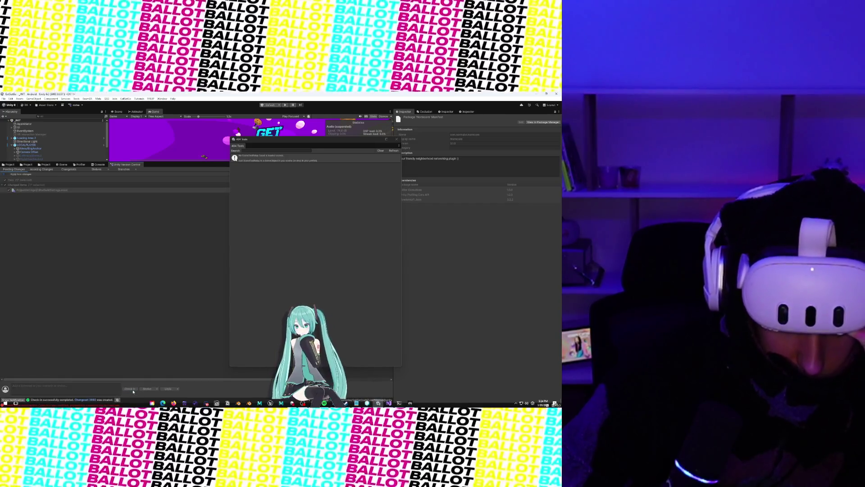
Merge branch /main/akhand into /main/rorke from the Branches list
{"action": "left_click", "coordinate": [367, 403]}
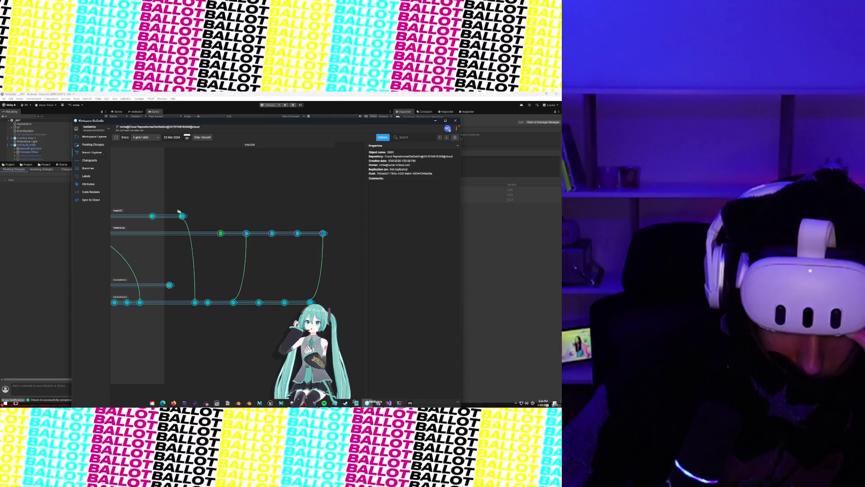
{"action": "left_click", "coordinate": [93, 170]}
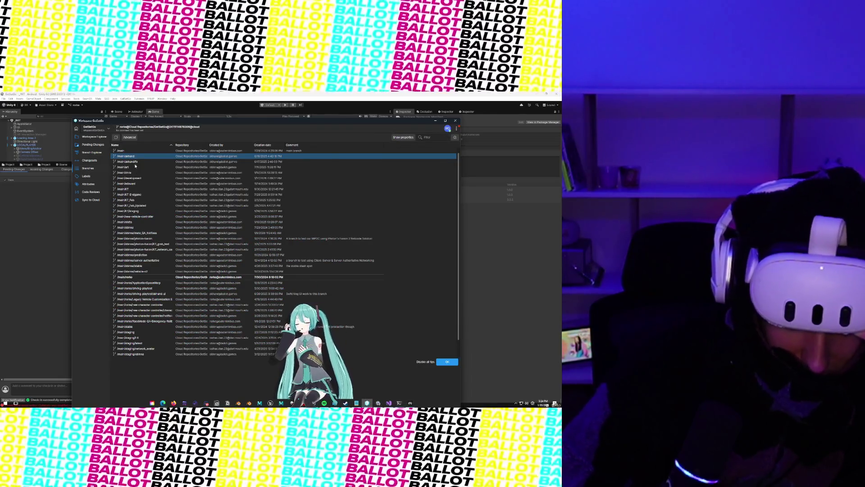
{"action": "right_click", "coordinate": [134, 157]}
{"action": "left_click", "coordinate": [156, 180]}
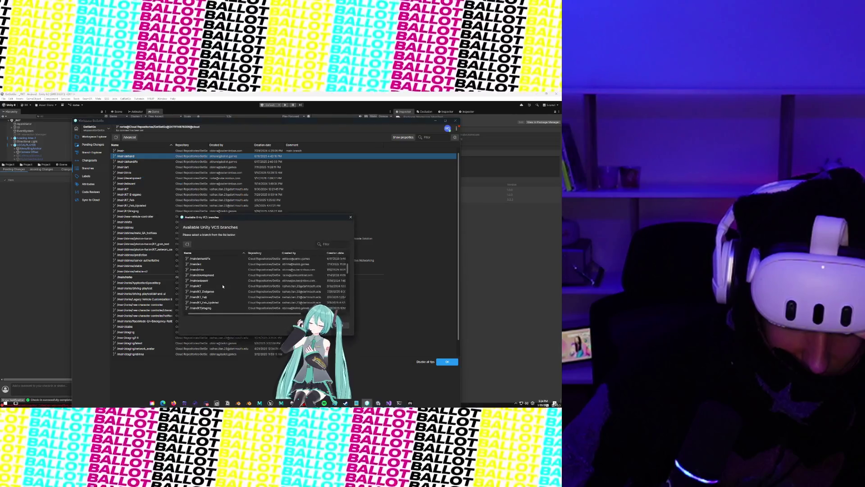
{"action": "scroll", "coordinate": [220, 293], "scroll_direction": "down", "scroll_amount": 5}
{"action": "left_click", "coordinate": [210, 308]}
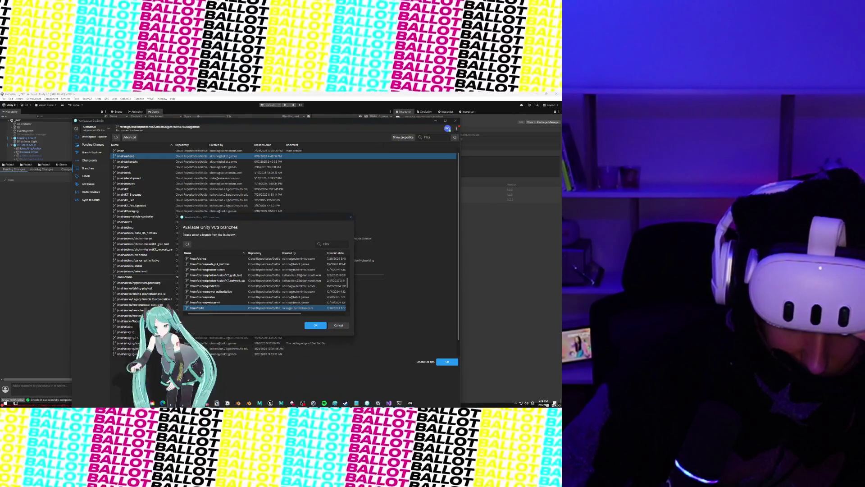
{"action": "left_click", "coordinate": [316, 326]}
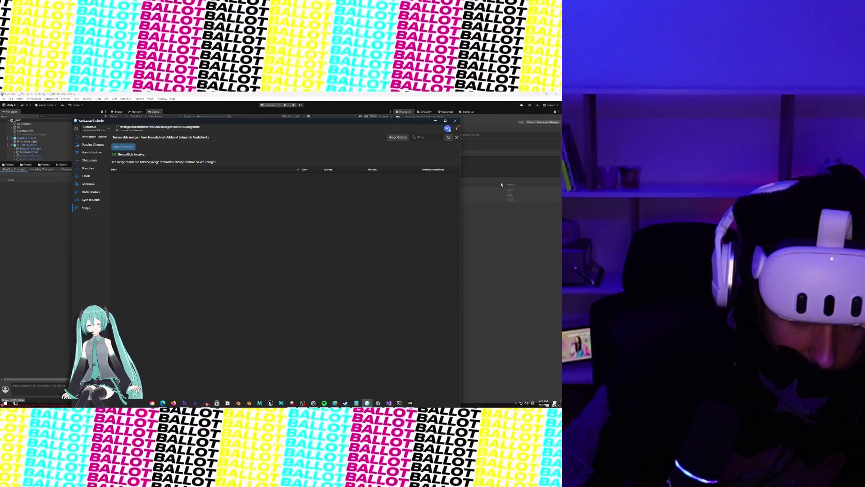
Close the Unity VCS workspace and cycle through Project, Scene and Profiler to the Console
{"action": "left_click", "coordinate": [456, 123]}
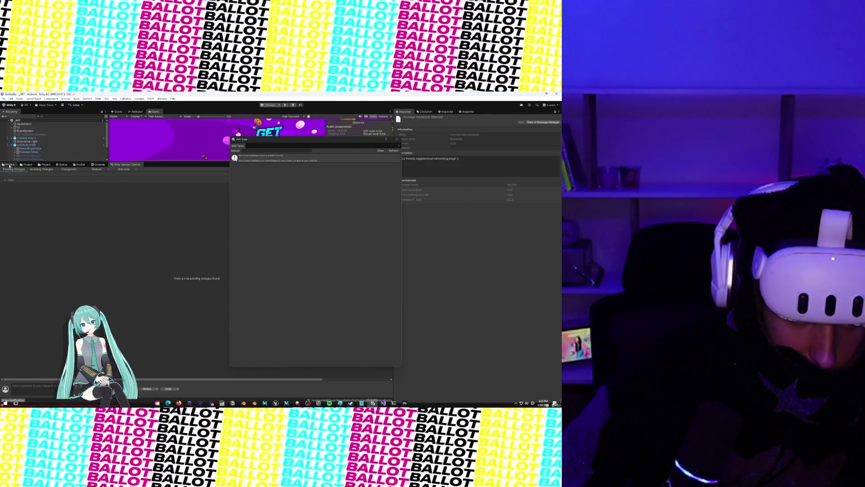
{"action": "left_click", "coordinate": [9, 165]}
{"action": "left_click", "coordinate": [45, 165]}
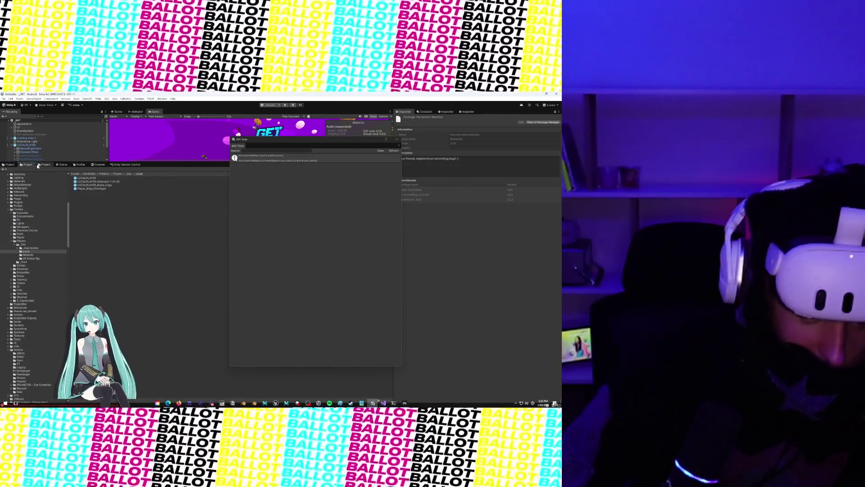
{"action": "left_click", "coordinate": [62, 164]}
{"action": "left_click", "coordinate": [79, 164]}
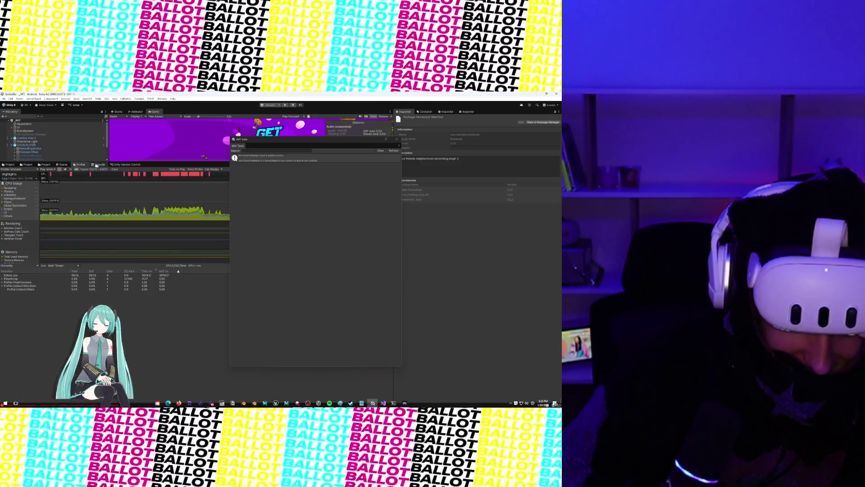
{"action": "left_click", "coordinate": [99, 164]}
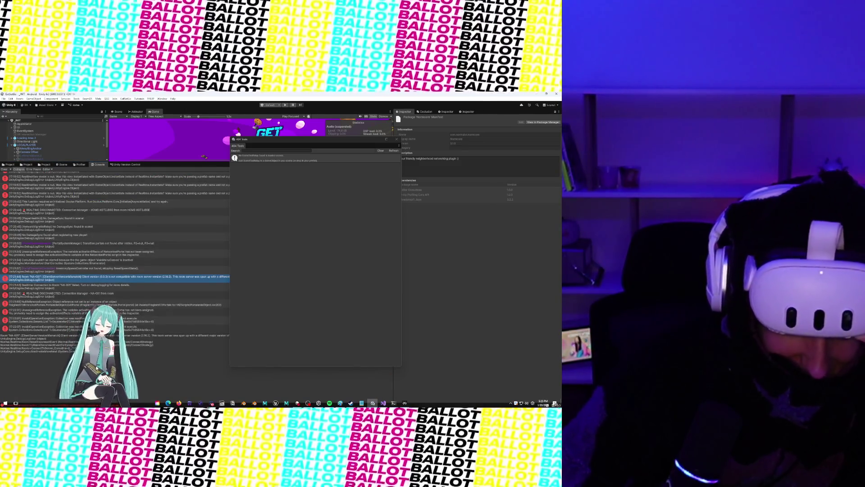
Select the Room NA-001 ClientServerVersionMismatch error and move the 404 Tools window below the log
{"action": "left_click", "coordinate": [127, 287]}
{"action": "left_click", "coordinate": [129, 280]}
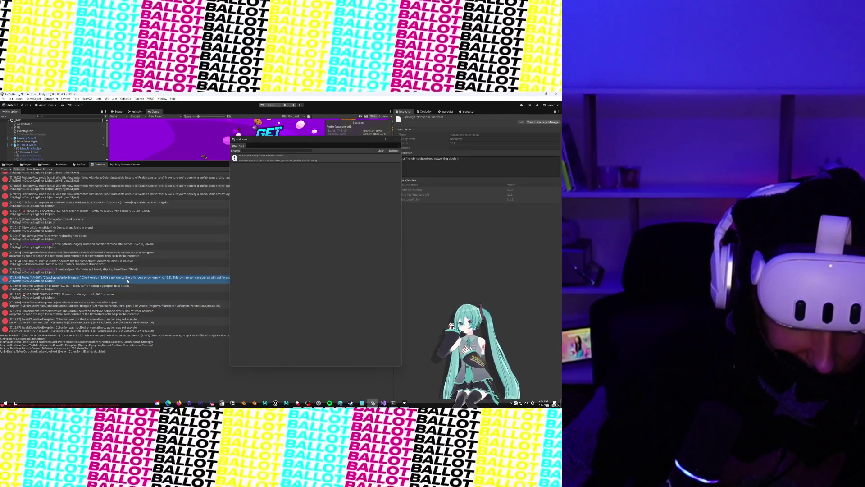
{"action": "left_click", "coordinate": [128, 286]}
{"action": "left_click", "coordinate": [129, 279]}
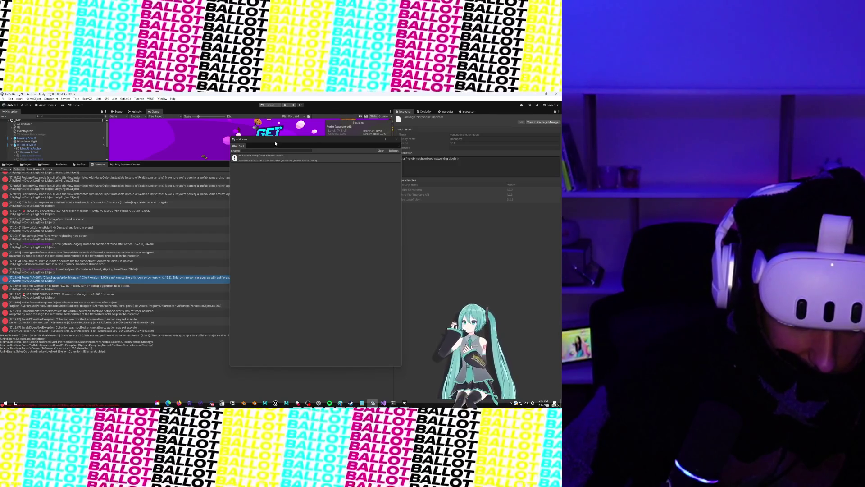
{"action": "mouse_move", "coordinate": [275, 144]}
{"action": "left_mouse_down"}
{"action": "mouse_move", "coordinate": [276, 363]}
{"action": "mouse_move", "coordinate": [270, 339]}
{"action": "left_mouse_up"}
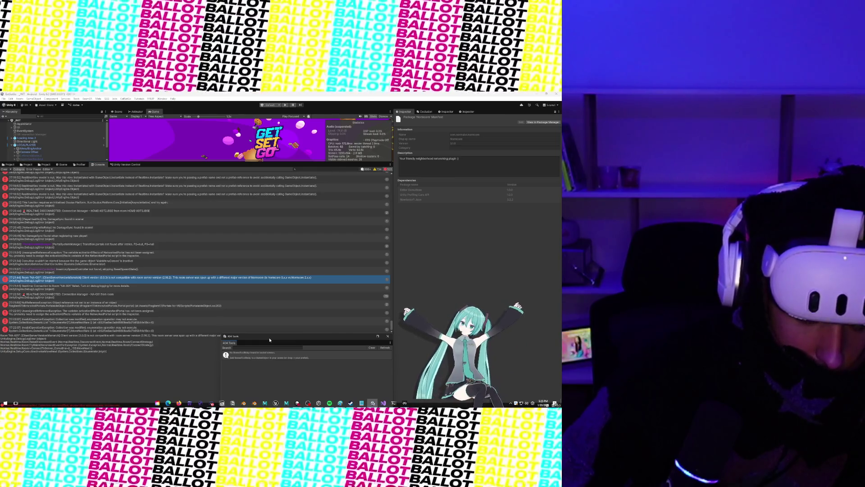
Highlight the detail sentence saying the server runs a different major Normcore version
{"action": "scroll", "coordinate": [135, 329], "scroll_direction": "up", "scroll_amount": 1}
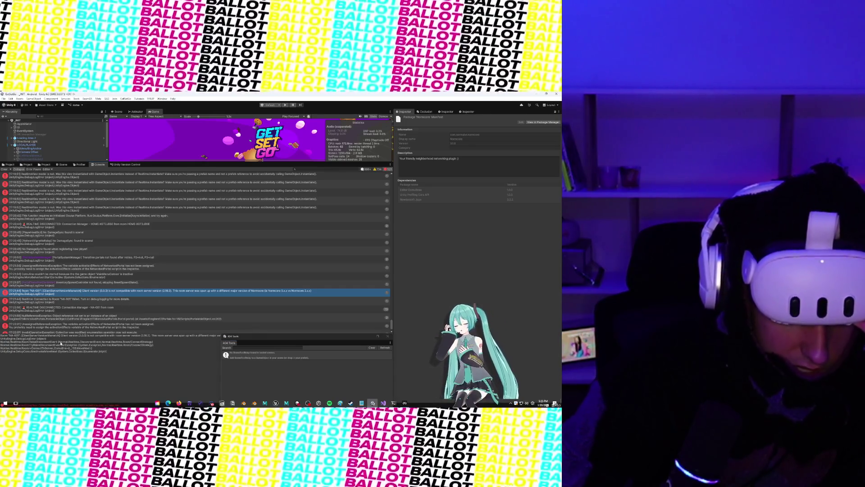
{"action": "left_click_drag", "start_coordinate": [54, 345], "coordinate": [47, 337]}
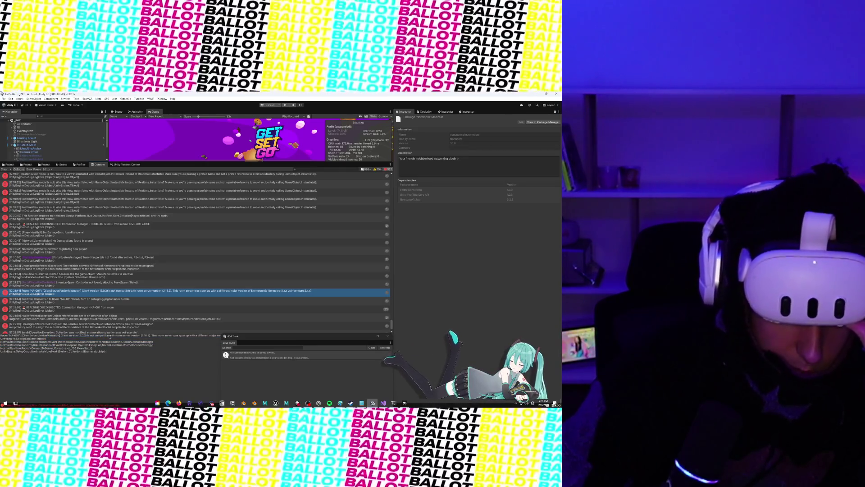
{"action": "left_click_drag", "start_coordinate": [107, 335], "coordinate": [172, 334]}
{"action": "left_click_drag", "start_coordinate": [257, 336], "coordinate": [268, 363]}
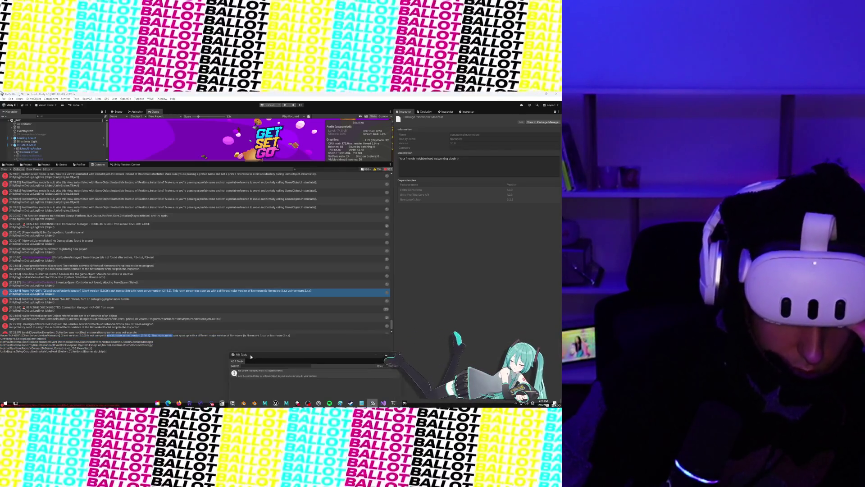
{"action": "left_click", "coordinate": [201, 338]}
{"action": "left_click_drag", "start_coordinate": [196, 336], "coordinate": [297, 336]}
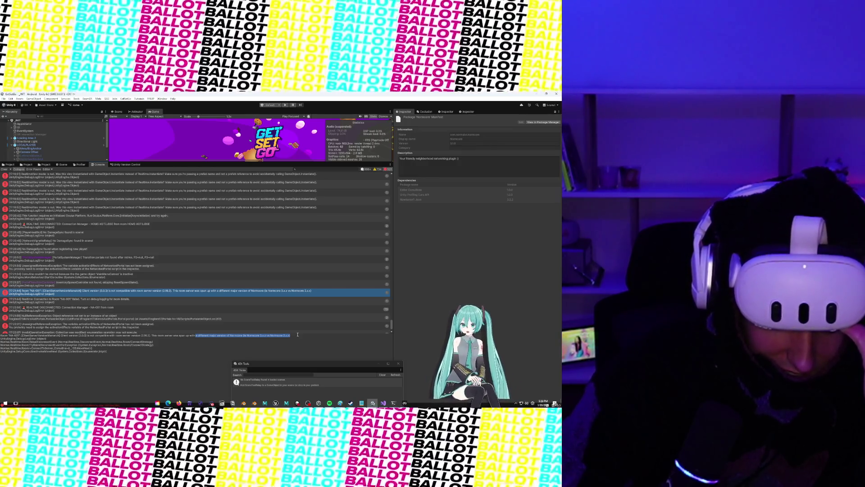
{"action": "scroll", "coordinate": [203, 295], "scroll_direction": "down", "scroll_amount": 1}
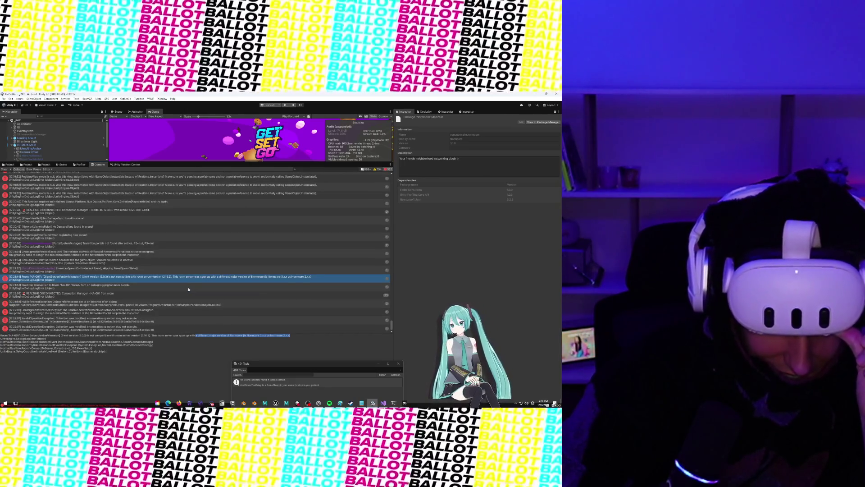
{"action": "scroll", "coordinate": [188, 289], "scroll_direction": "up", "scroll_amount": 6}
{"action": "scroll", "coordinate": [189, 289], "scroll_direction": "up", "scroll_amount": 10}
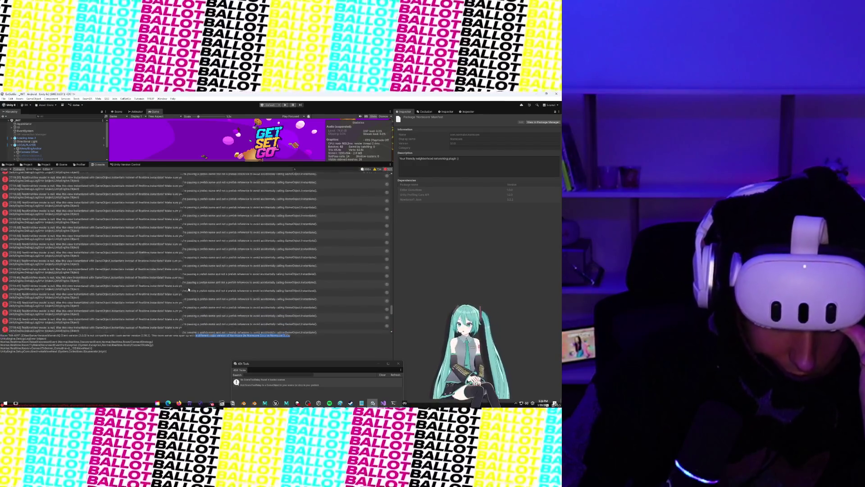
{"action": "scroll", "coordinate": [188, 289], "scroll_direction": "up", "scroll_amount": 8}
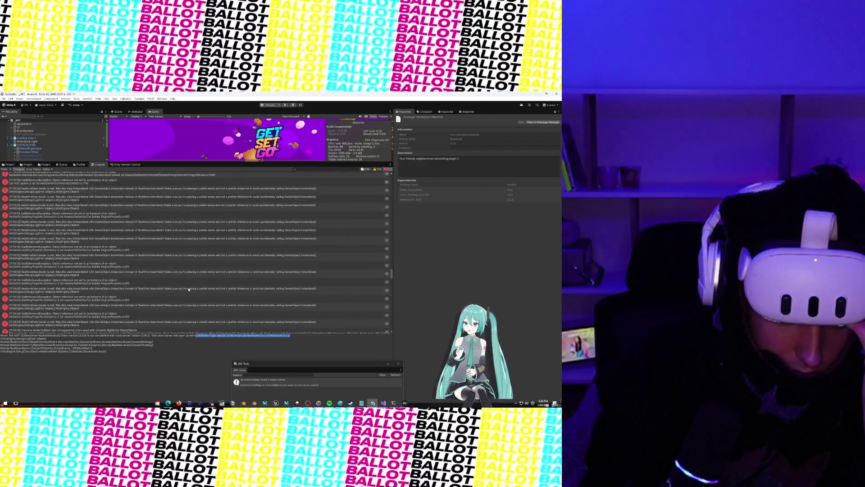
{"action": "scroll", "coordinate": [189, 289], "scroll_direction": "up", "scroll_amount": 5}
{"action": "scroll", "coordinate": [189, 289], "scroll_direction": "down", "scroll_amount": 10}
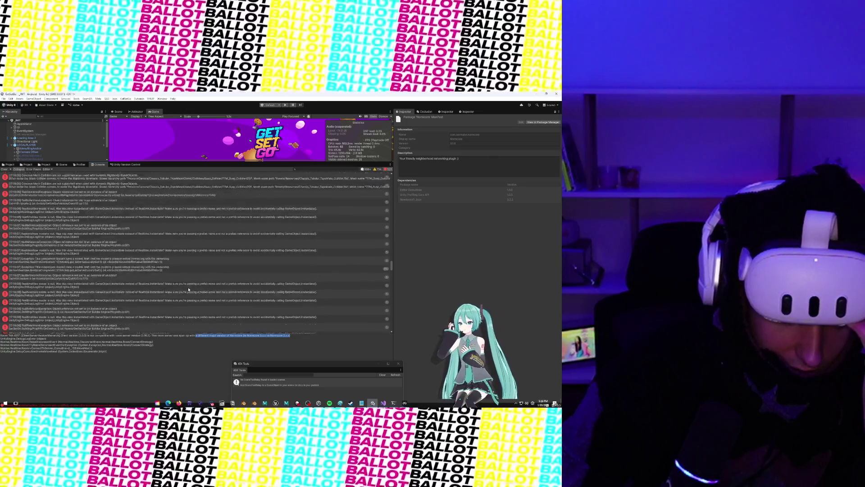
{"action": "scroll", "coordinate": [189, 289], "scroll_direction": "up", "scroll_amount": 5}
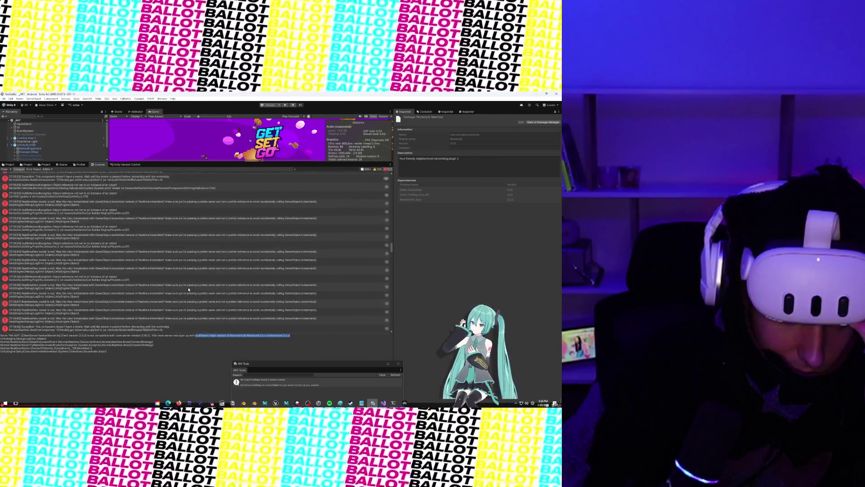
{"action": "scroll", "coordinate": [189, 289], "scroll_direction": "up", "scroll_amount": 5}
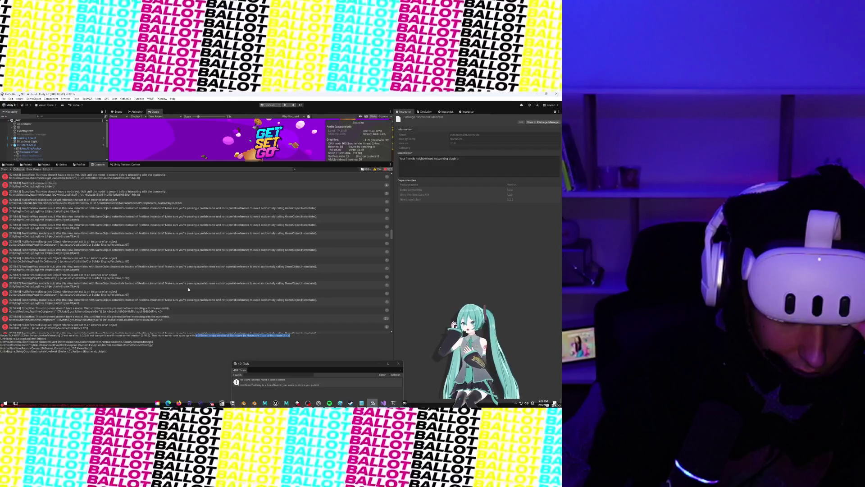
{"action": "scroll", "coordinate": [188, 289], "scroll_direction": "up", "scroll_amount": 5}
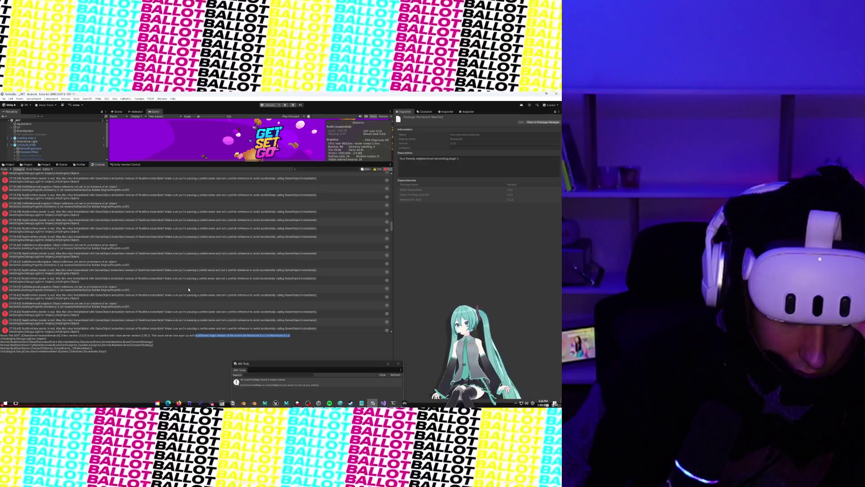
{"action": "scroll", "coordinate": [188, 289], "scroll_direction": "up", "scroll_amount": 10}
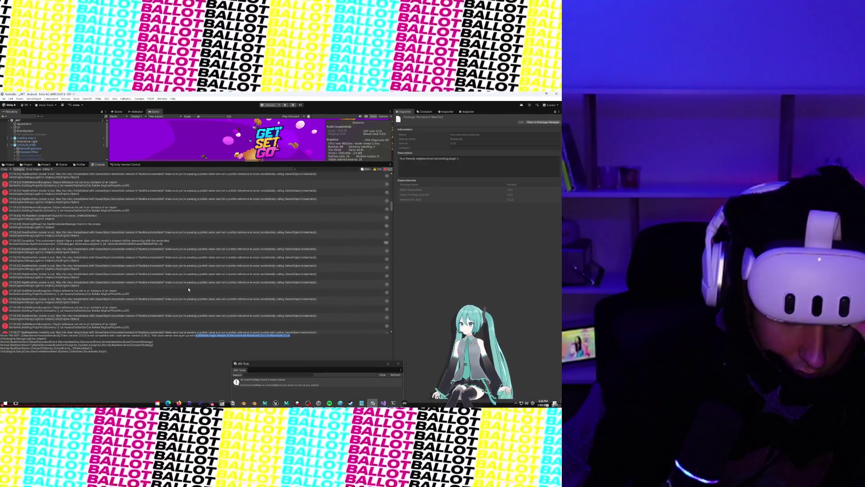
{"action": "scroll", "coordinate": [188, 289], "scroll_direction": "up", "scroll_amount": 10}
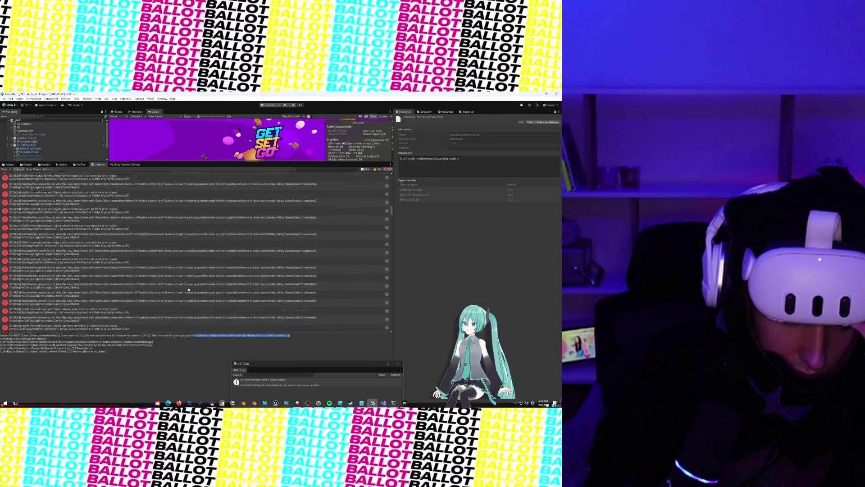
{"action": "scroll", "coordinate": [188, 289], "scroll_direction": "down", "scroll_amount": 15}
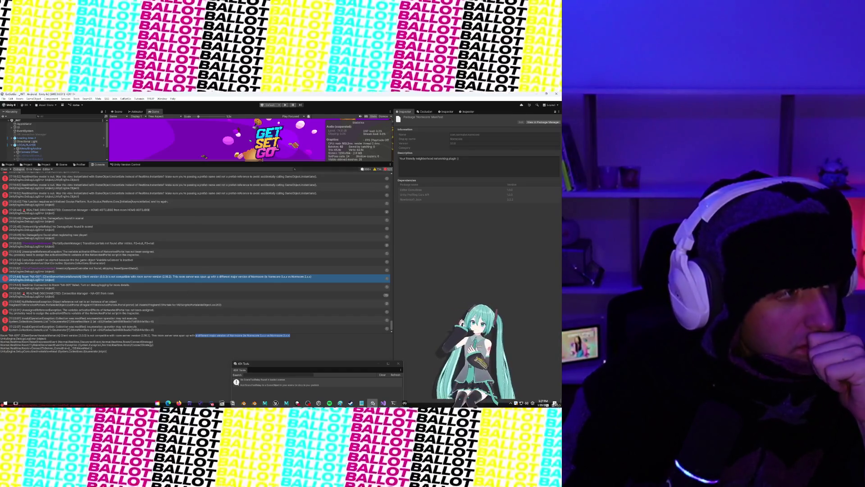
Return to Unity and bring the Project tab's asset folders in front of the Console
{"action": "key", "text": "alt+Tab"}
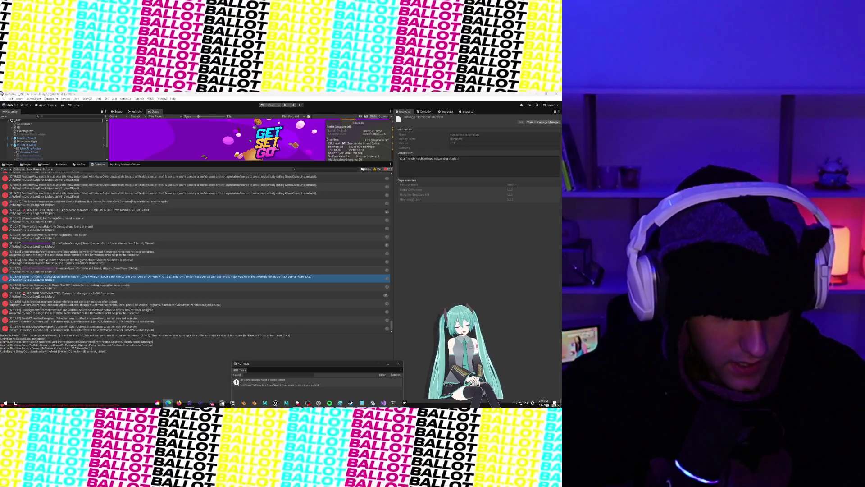
{"action": "left_click", "coordinate": [13, 165]}
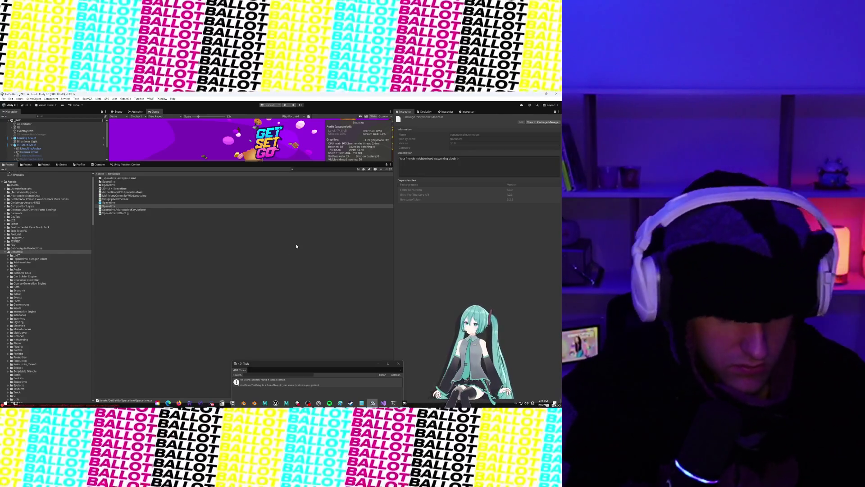
Search the assets for 'Rel', select NormcoreAppSettings, then go to the Polyworks Asset Store page
{"action": "left_click", "coordinate": [324, 169]}
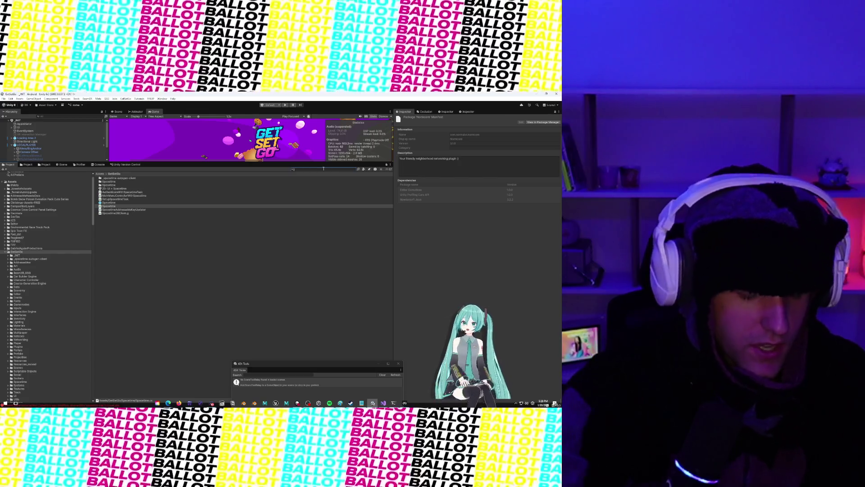
{"action": "type", "text": "Rel"}
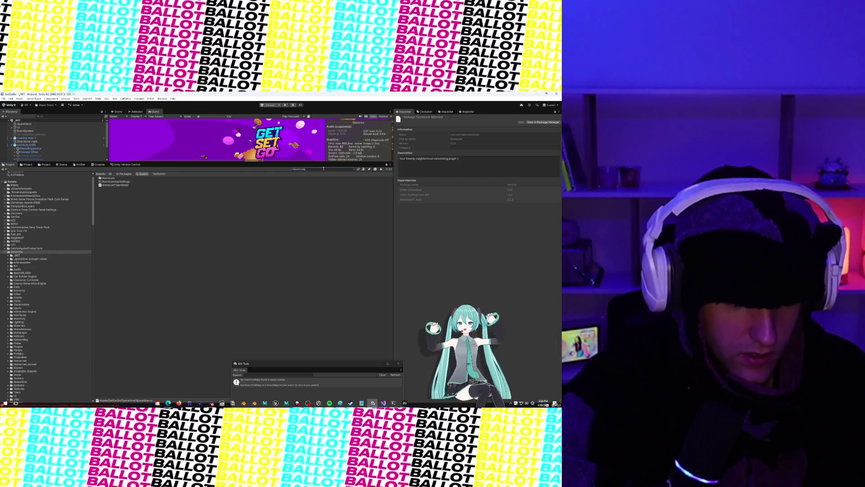
{"action": "left_click", "coordinate": [107, 182]}
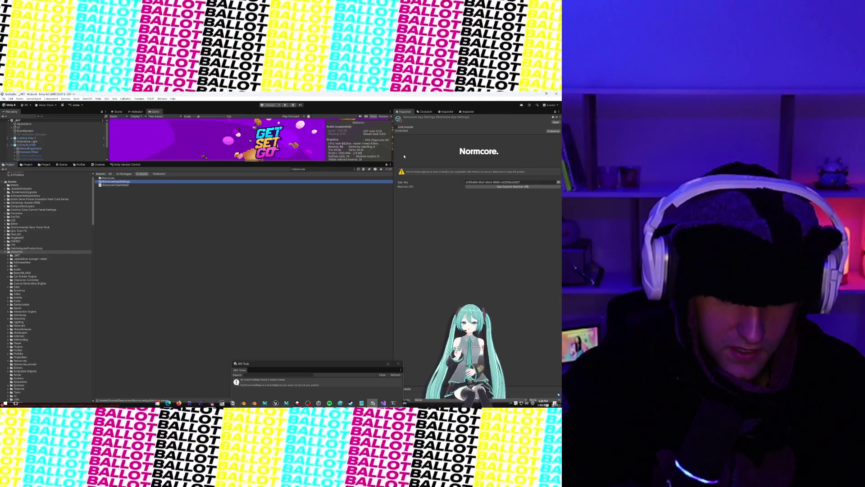
{"action": "key", "text": "alt+Tab"}
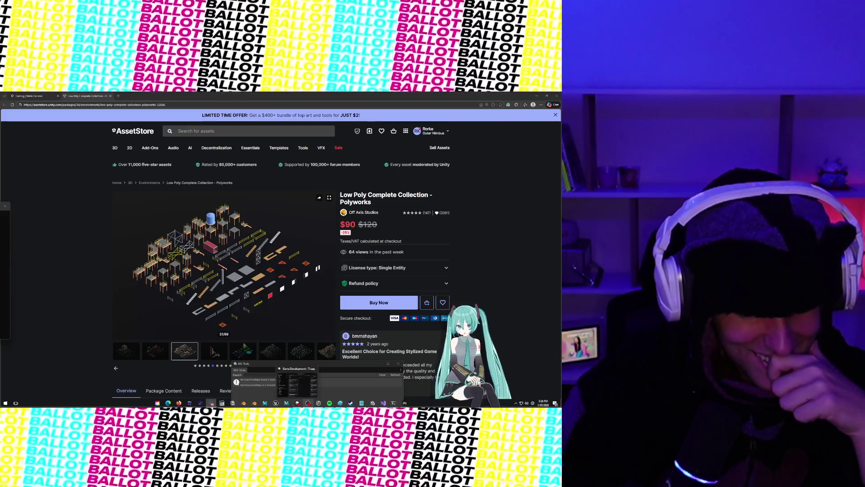
Return to the Unity Editor, select the Art folder, and maximize the editor window
{"action": "mouse_move", "coordinate": [311, 408]}
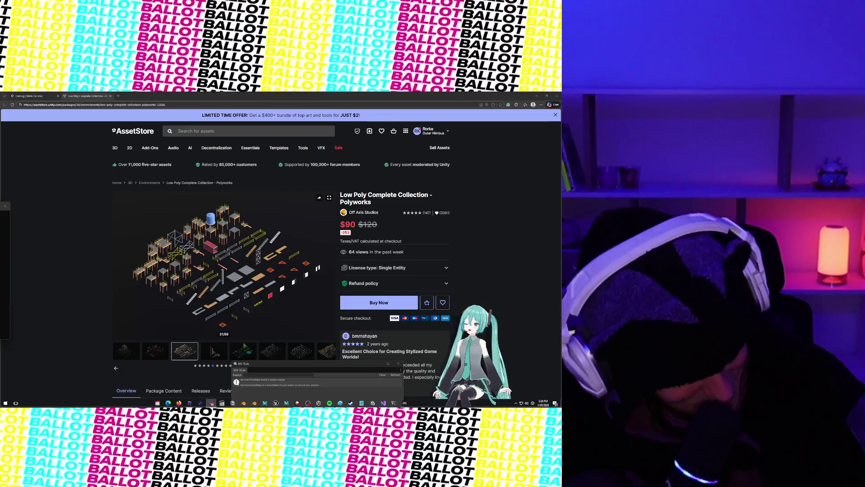
{"action": "mouse_move", "coordinate": [211, 402]}
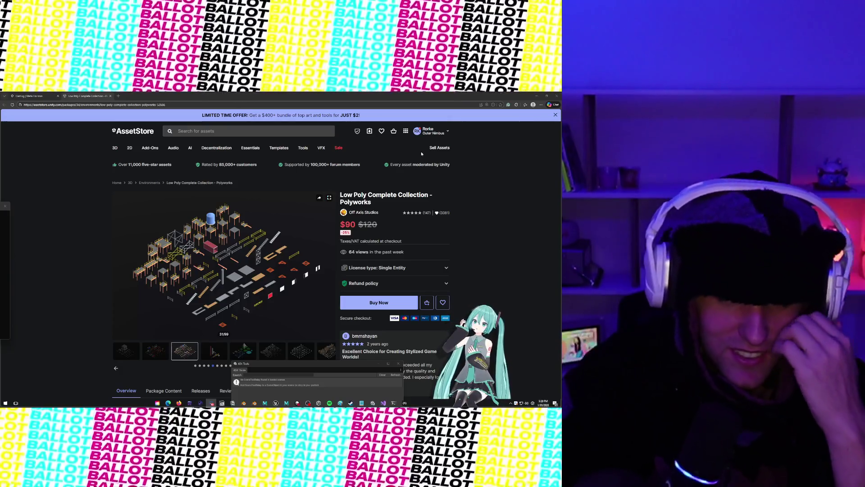
{"action": "mouse_move", "coordinate": [168, 402]}
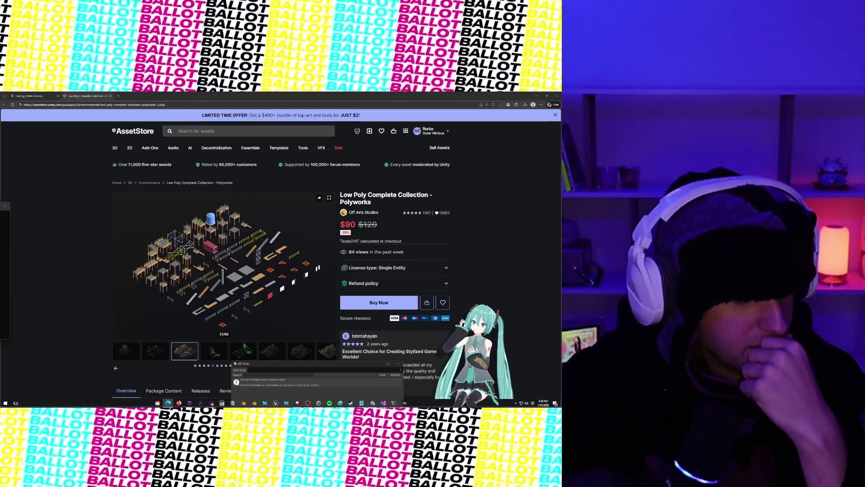
{"action": "key", "text": "alt+Tab"}
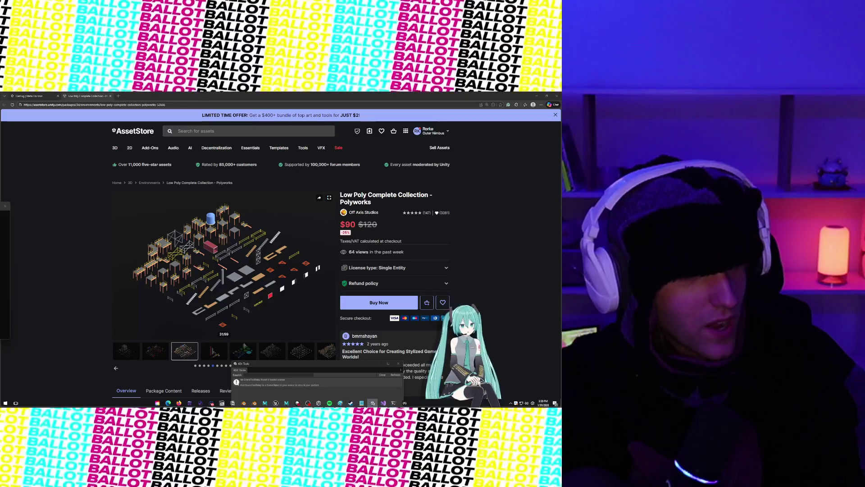
{"action": "key", "text": "alt+Tab"}
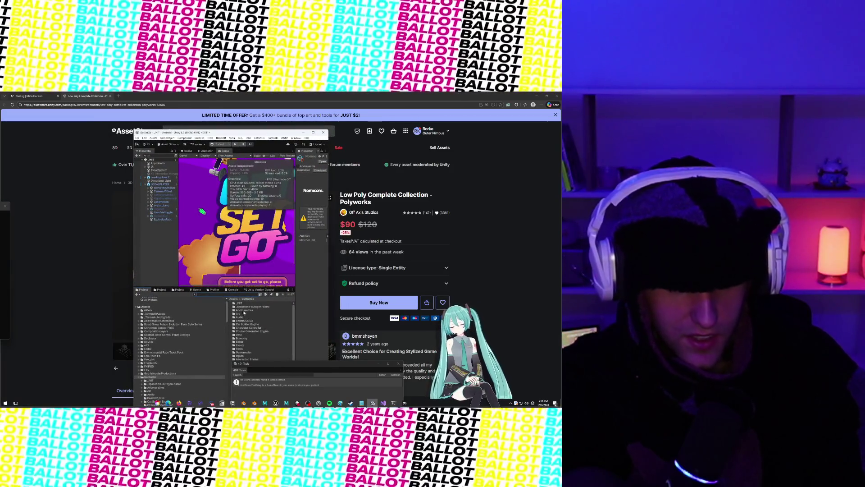
{"action": "left_click", "coordinate": [239, 313]}
{"action": "left_click", "coordinate": [313, 133]}
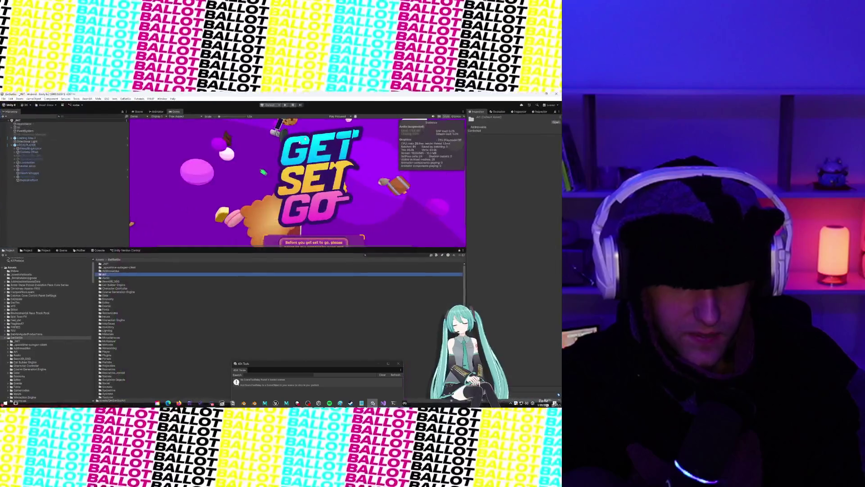
Open the LOCALPLAYER prefab from Prefabs > Players > _Dev > Local and scroll through its components
{"action": "left_click", "coordinate": [56, 146]}
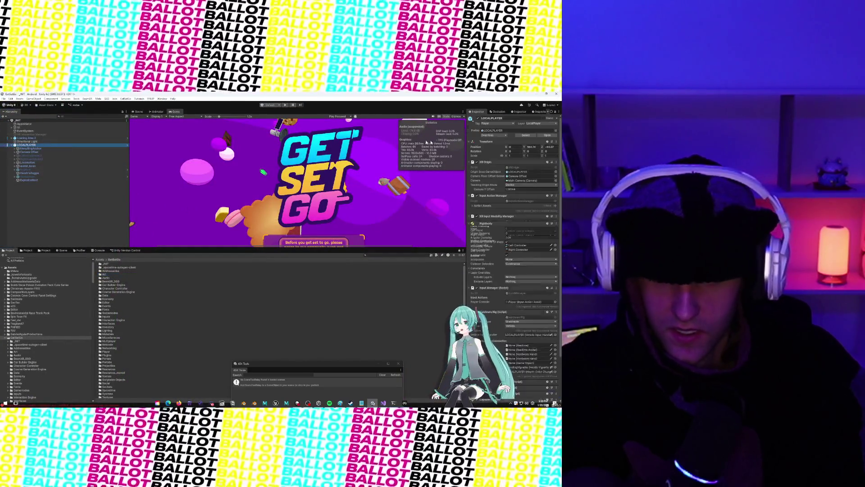
{"action": "left_click", "coordinate": [45, 250]}
{"action": "double_click", "coordinate": [60, 264]}
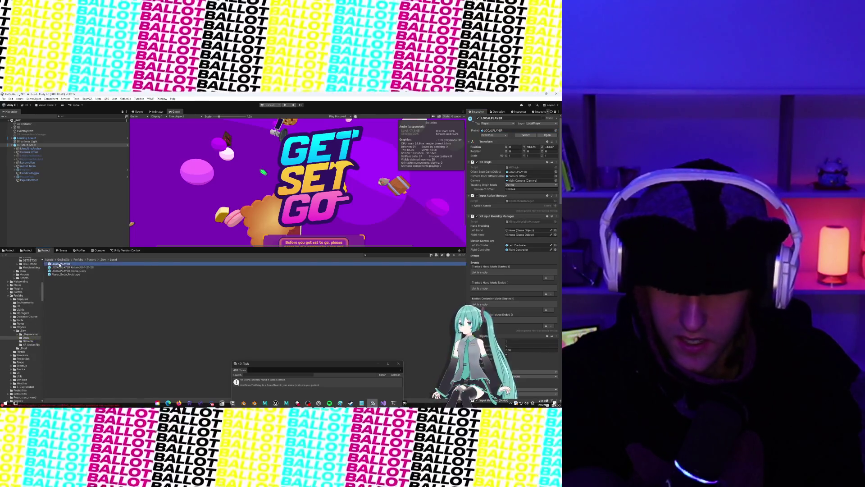
{"action": "scroll", "coordinate": [515, 301], "scroll_direction": "down", "scroll_amount": 2}
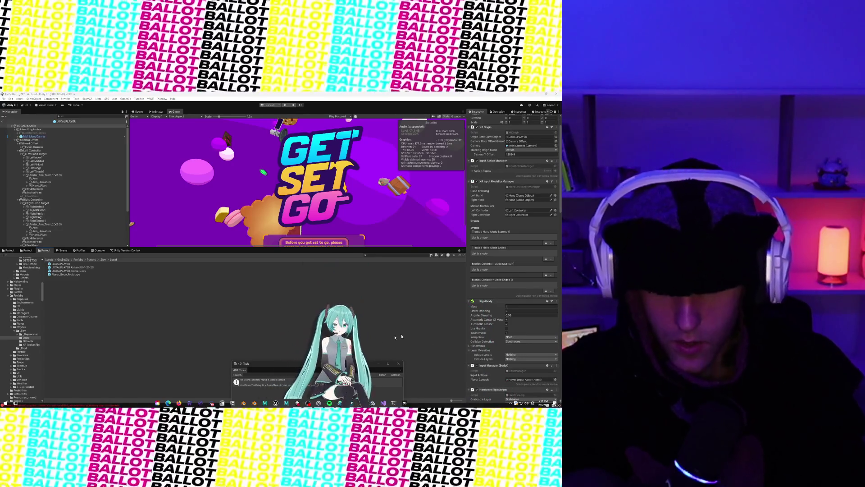
{"action": "scroll", "coordinate": [537, 279], "scroll_direction": "down", "scroll_amount": 5}
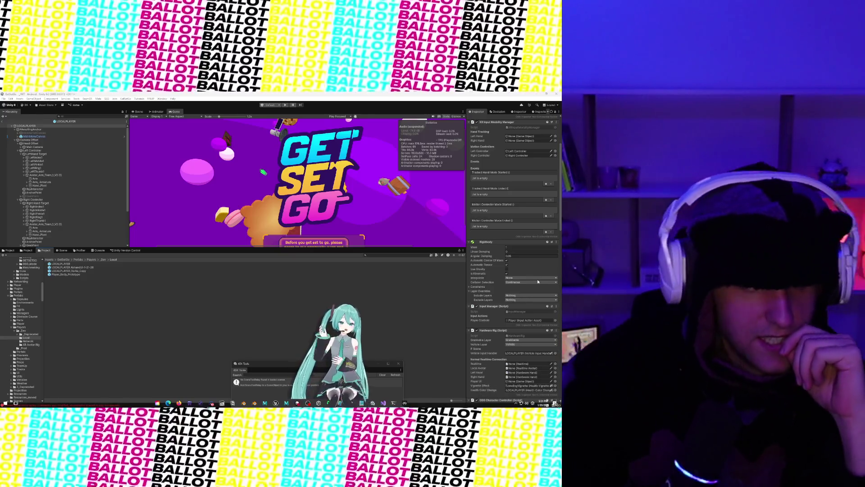
{"action": "scroll", "coordinate": [500, 269], "scroll_direction": "down", "scroll_amount": 3}
{"action": "scroll", "coordinate": [499, 269], "scroll_direction": "down", "scroll_amount": 5}
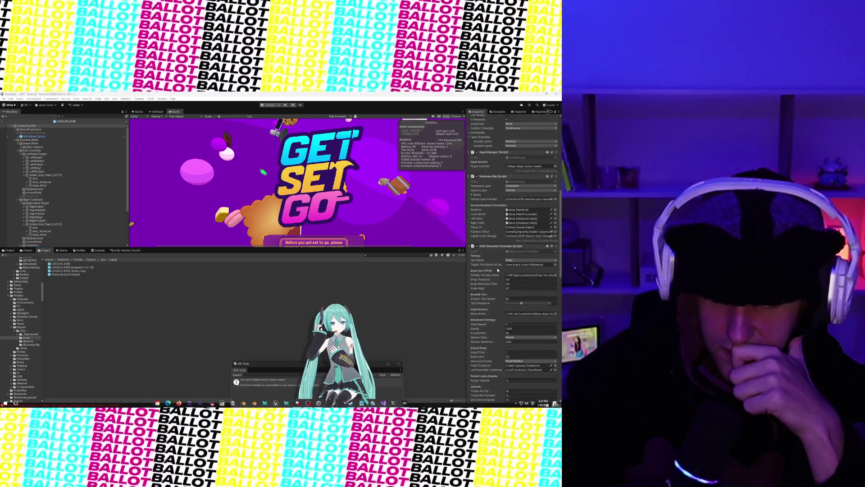
{"action": "scroll", "coordinate": [498, 269], "scroll_direction": "down", "scroll_amount": 7}
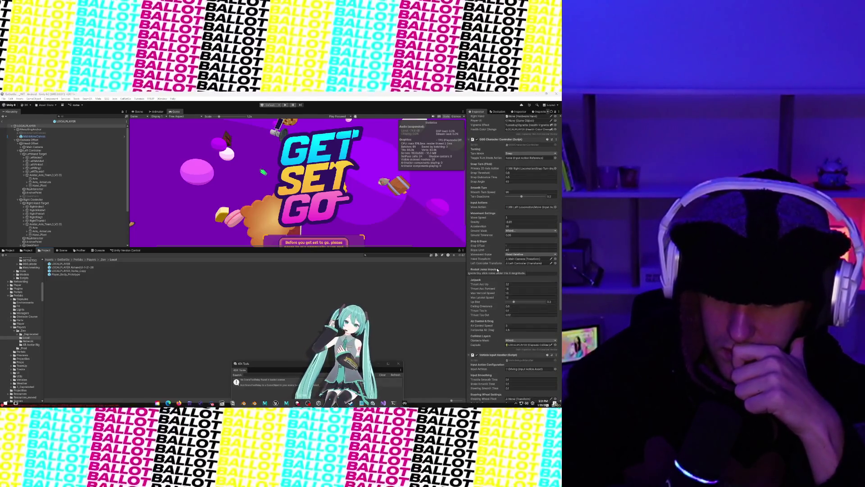
{"action": "scroll", "coordinate": [497, 270], "scroll_direction": "down", "scroll_amount": 1}
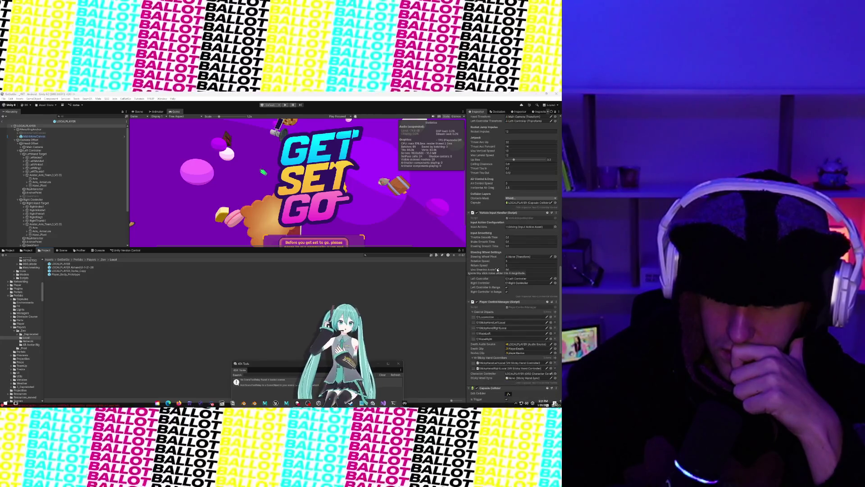
{"action": "scroll", "coordinate": [503, 264], "scroll_direction": "down", "scroll_amount": 4}
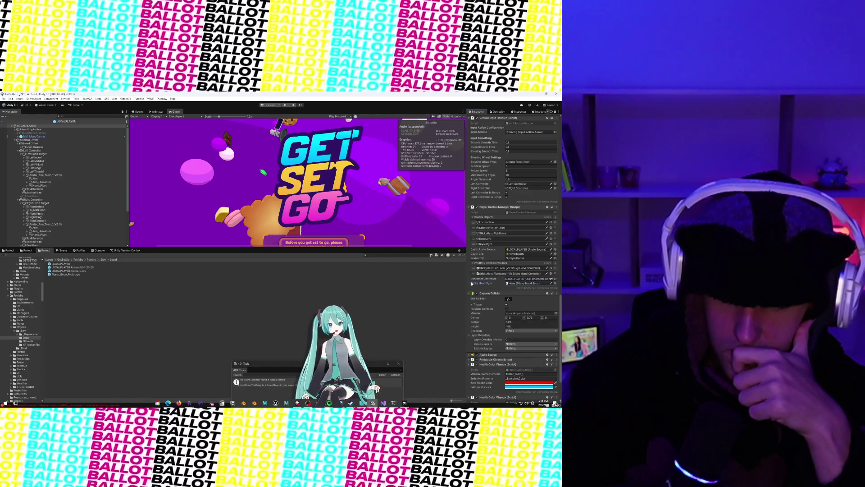
{"action": "scroll", "coordinate": [472, 282], "scroll_direction": "down", "scroll_amount": 3}
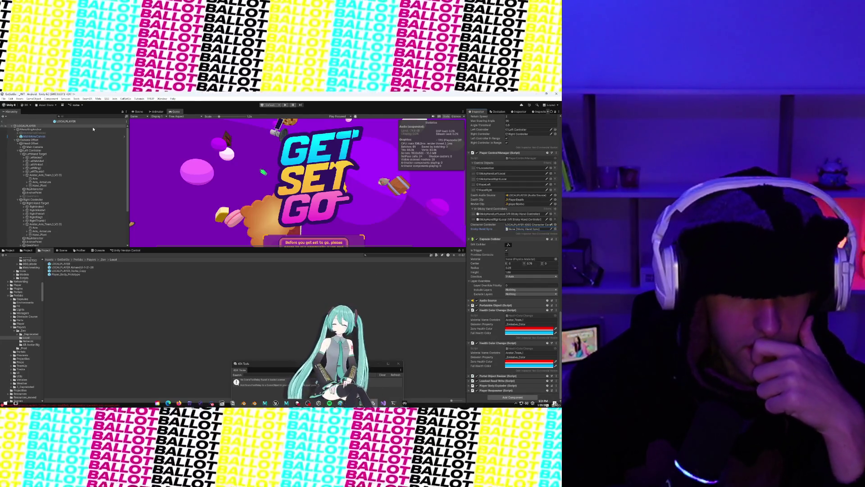
Compare the Hardware Hand components on the Left Controller and Right Controller objects
{"action": "left_click", "coordinate": [53, 151]}
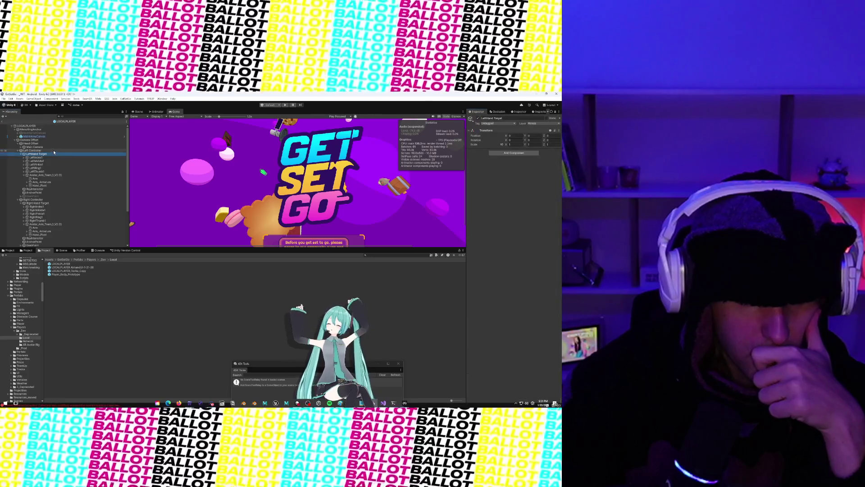
{"action": "left_click", "coordinate": [54, 200]}
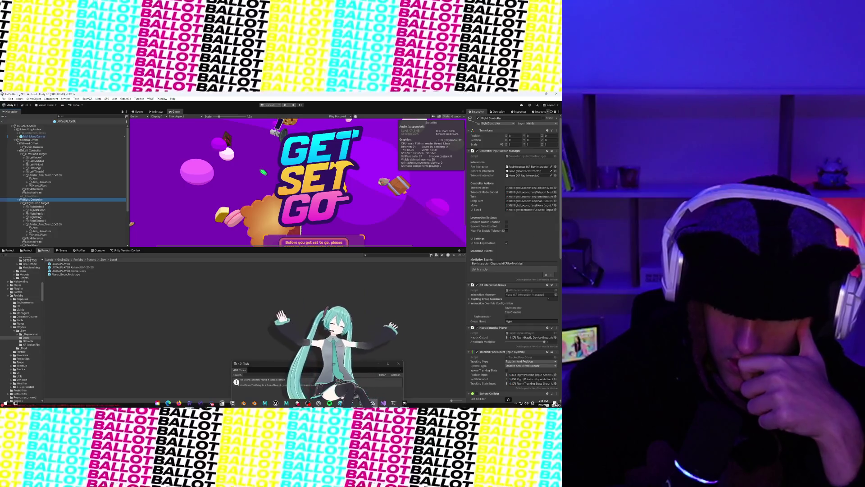
{"action": "scroll", "coordinate": [554, 249], "scroll_direction": "down", "scroll_amount": 10}
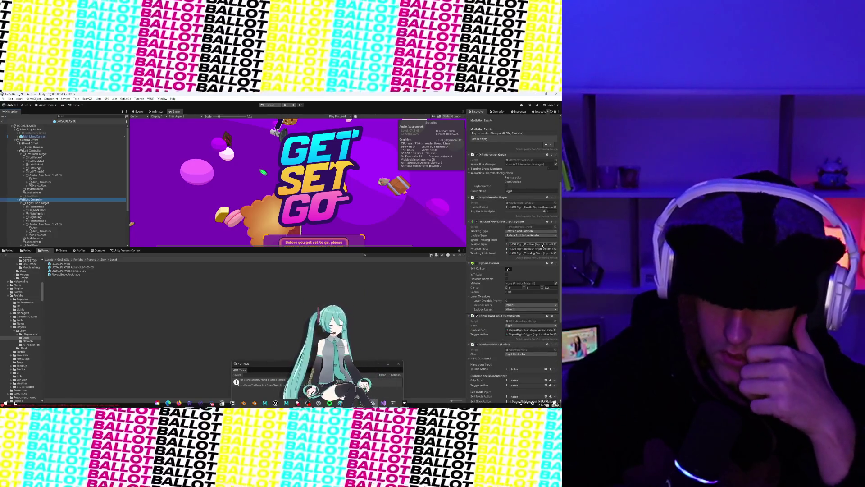
{"action": "scroll", "coordinate": [542, 245], "scroll_direction": "down", "scroll_amount": 5}
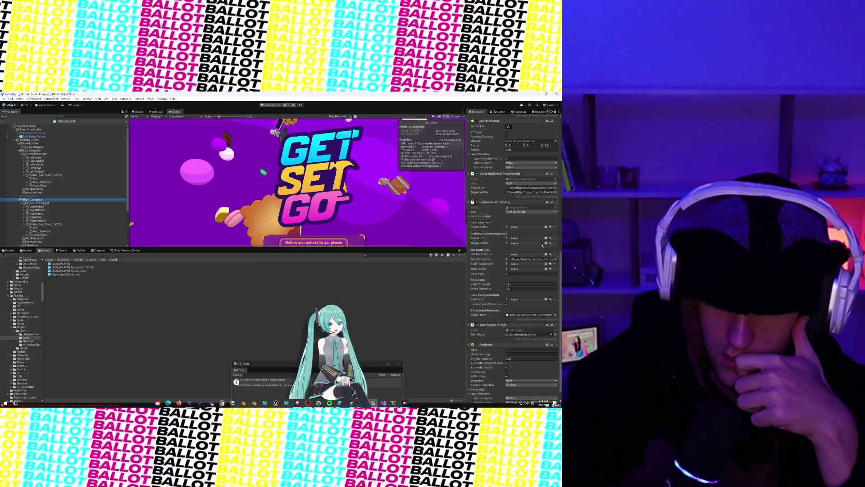
{"action": "left_click", "coordinate": [45, 151]}
{"action": "scroll", "coordinate": [495, 257], "scroll_direction": "up", "scroll_amount": 2}
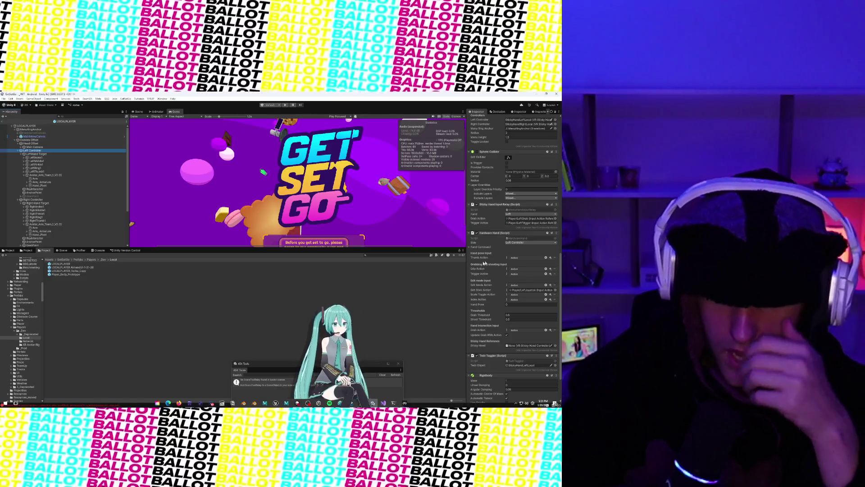
{"action": "left_click", "coordinate": [34, 200]}
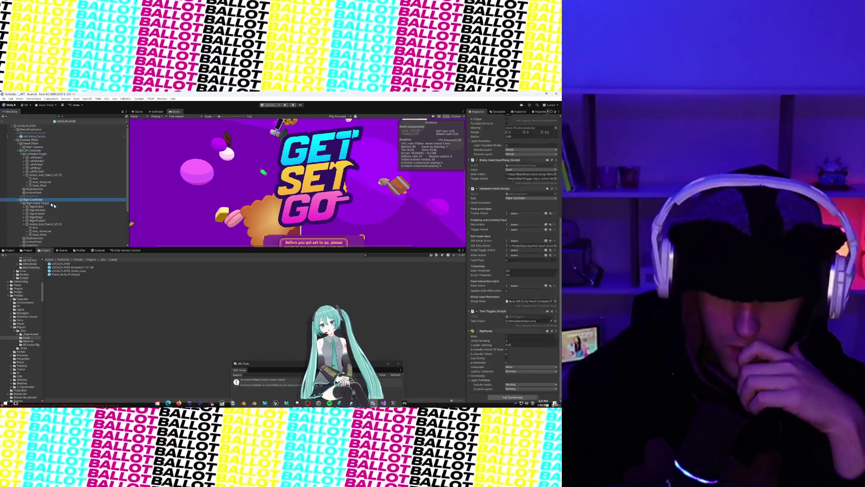
{"action": "scroll", "coordinate": [516, 282], "scroll_direction": "down", "scroll_amount": 5}
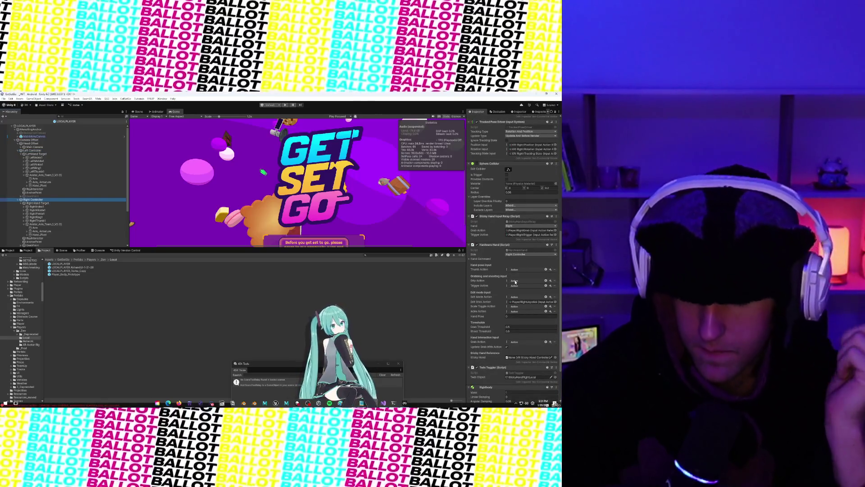
{"action": "scroll", "coordinate": [516, 282], "scroll_direction": "down", "scroll_amount": 4}
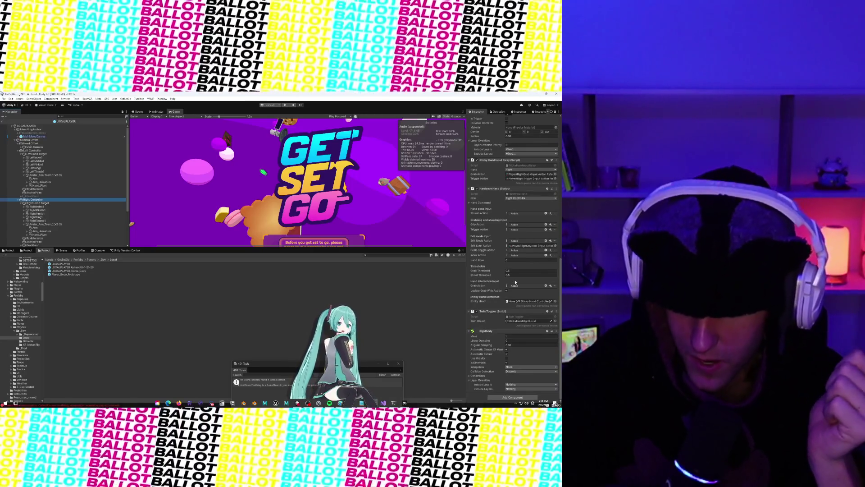
Reselect LOCALPLAYER and open the object picker for the Hardware Rig's Left Hand field
{"action": "left_click", "coordinate": [26, 126]}
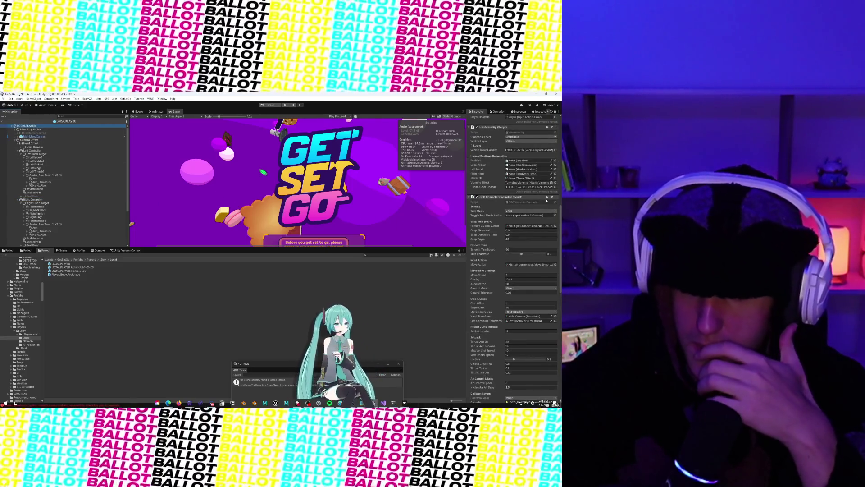
{"action": "scroll", "coordinate": [522, 172], "scroll_direction": "up", "scroll_amount": 2}
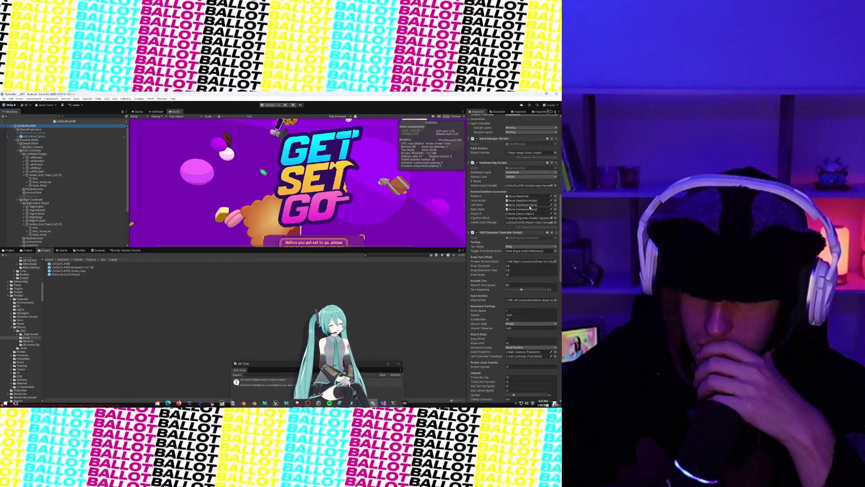
{"action": "left_click", "coordinate": [555, 205]}
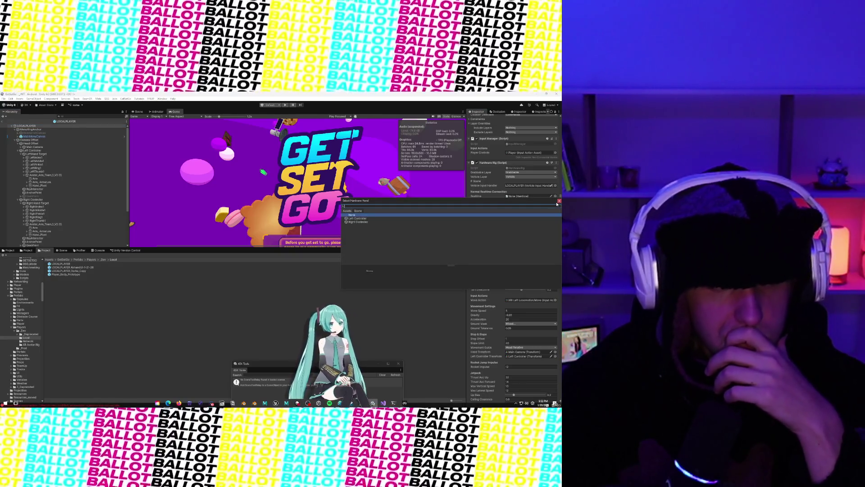
Assign Left Controller and Right Controller to the Hardware Rig's Left Hand and Right Hand fields
{"action": "key", "text": "Down"}
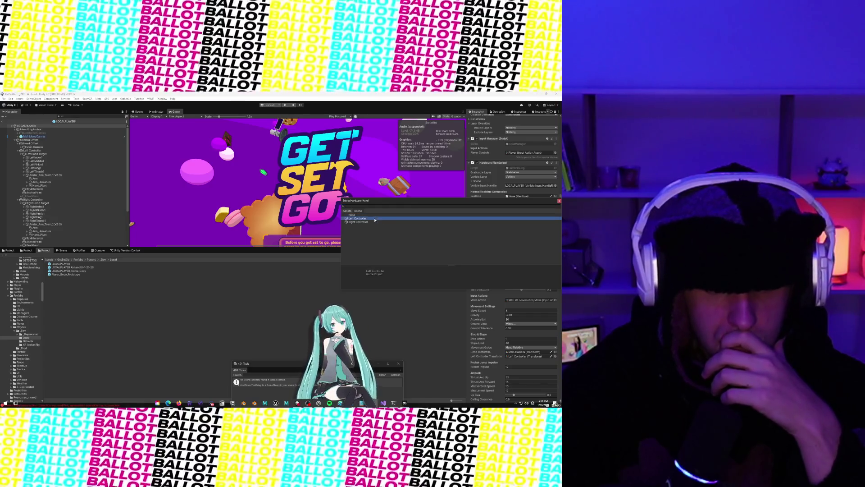
{"action": "key", "text": "Return"}
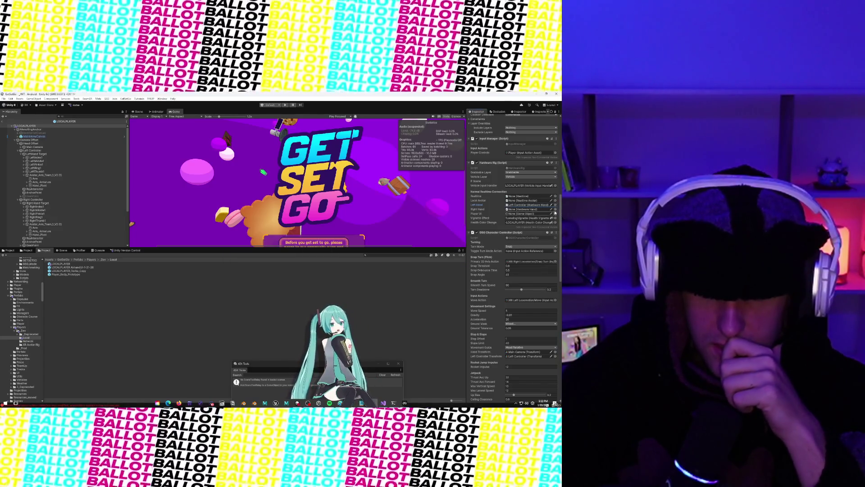
{"action": "left_click", "coordinate": [555, 209]}
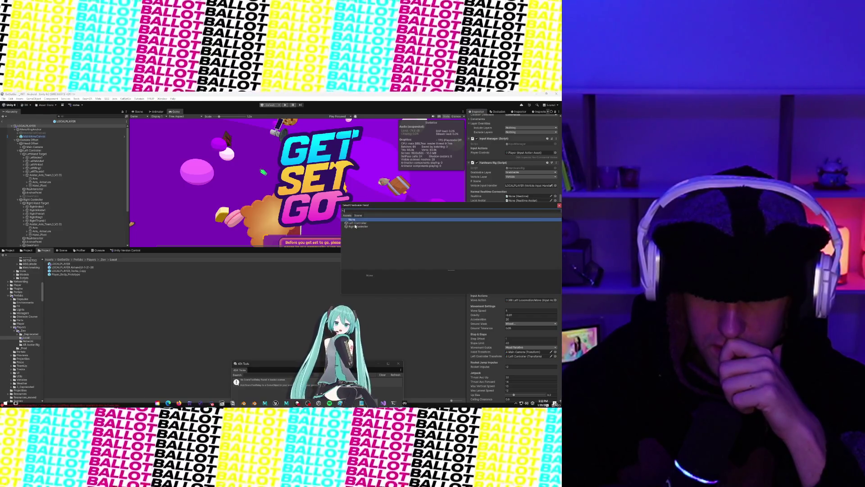
{"action": "double_click", "coordinate": [356, 226]}
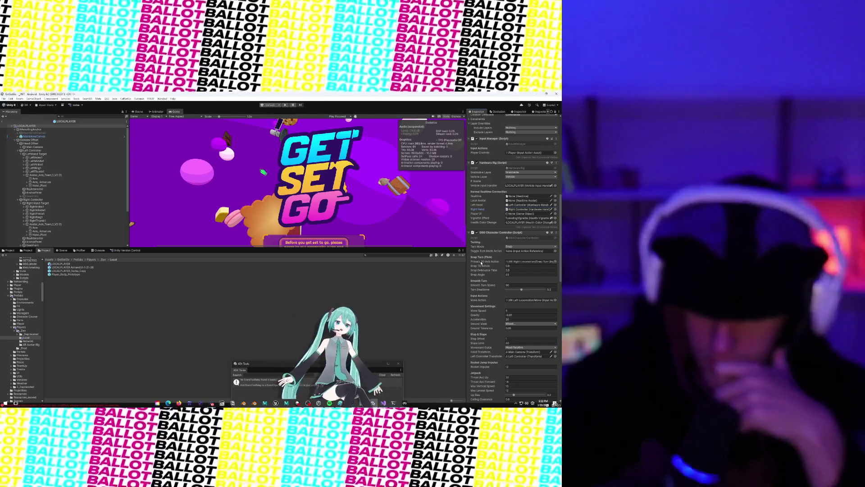
Expand Loadout Read Write and Player Body Exploder at the bottom of LOCALPLAYER's Inspector
{"action": "scroll", "coordinate": [481, 262], "scroll_direction": "down", "scroll_amount": 1}
{"action": "scroll", "coordinate": [478, 293], "scroll_direction": "down", "scroll_amount": 4}
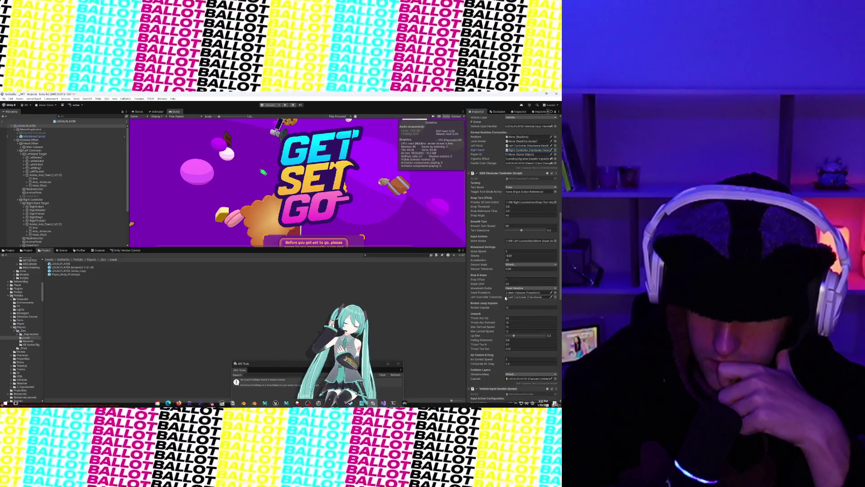
{"action": "scroll", "coordinate": [473, 310], "scroll_direction": "down", "scroll_amount": 4}
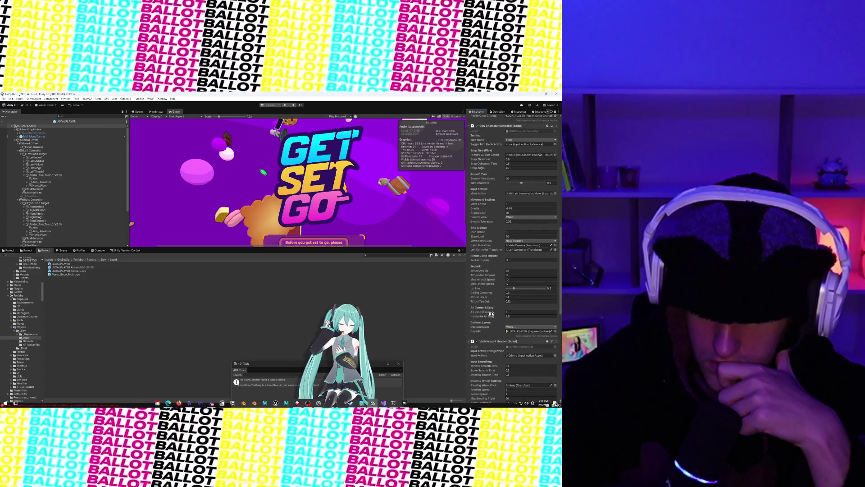
{"action": "scroll", "coordinate": [493, 315], "scroll_direction": "down", "scroll_amount": 5}
{"action": "scroll", "coordinate": [495, 323], "scroll_direction": "down", "scroll_amount": 7}
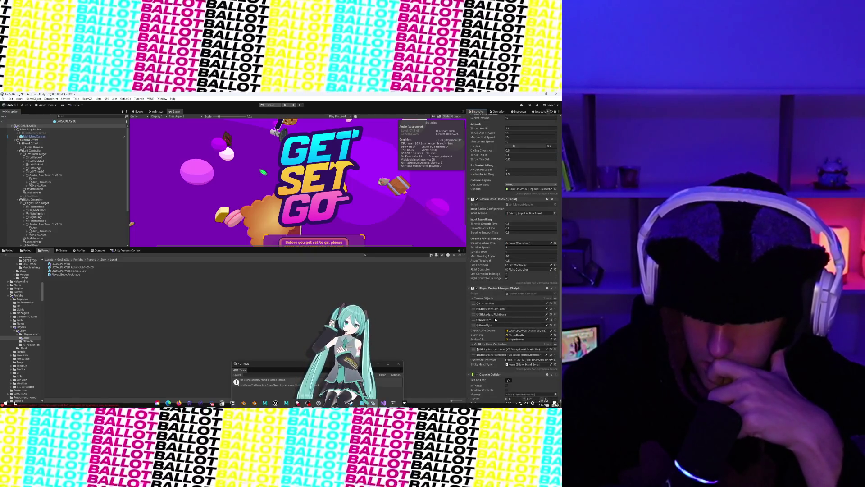
{"action": "scroll", "coordinate": [495, 320], "scroll_direction": "down", "scroll_amount": 4}
{"action": "scroll", "coordinate": [520, 322], "scroll_direction": "down", "scroll_amount": 7}
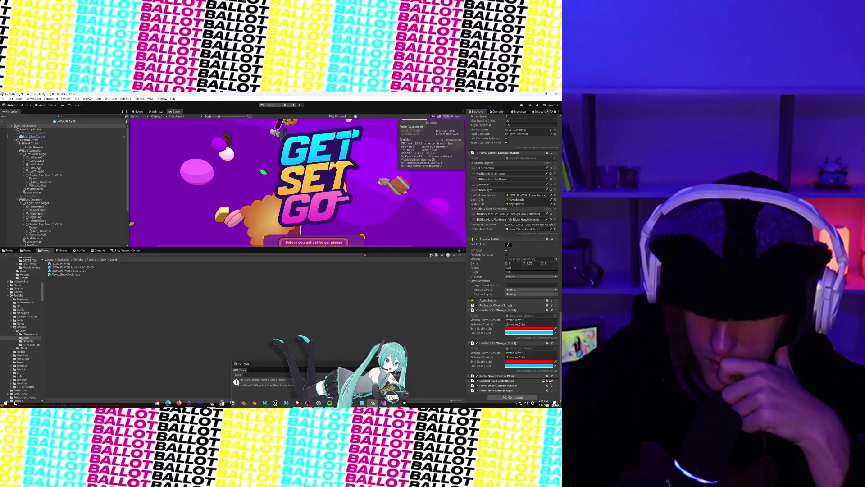
{"action": "scroll", "coordinate": [488, 333], "scroll_direction": "down", "scroll_amount": 2}
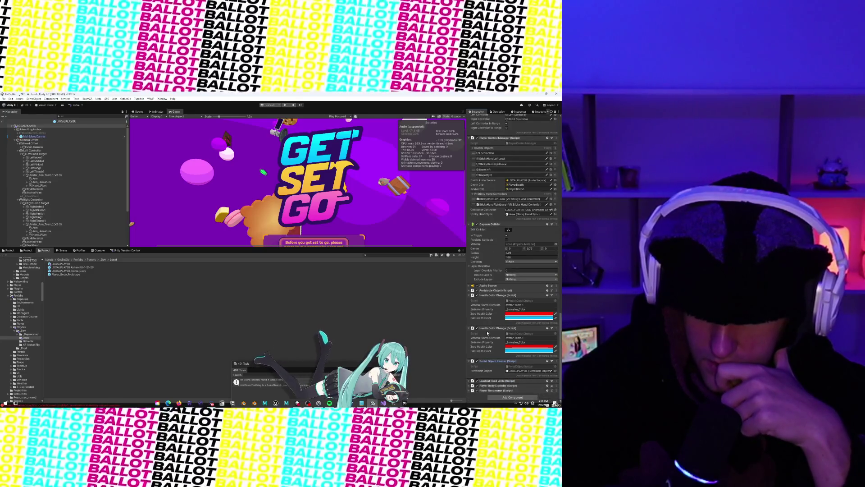
{"action": "left_click", "coordinate": [469, 381]}
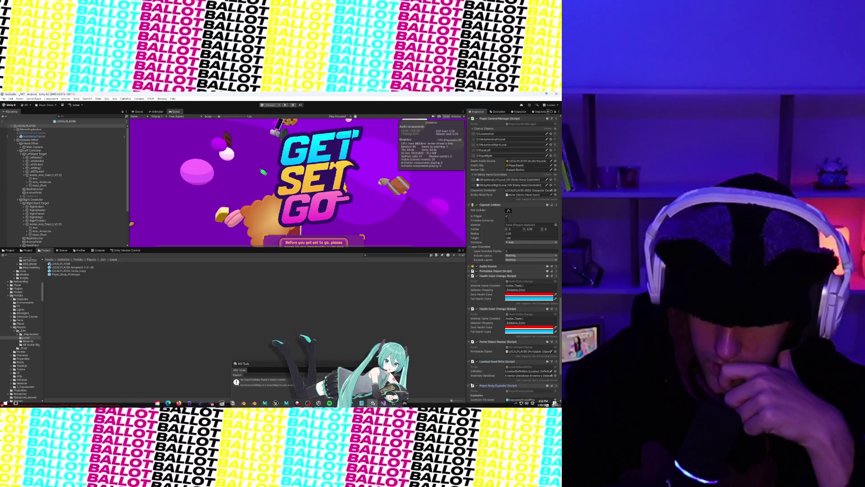
{"action": "left_click", "coordinate": [471, 385]}
{"action": "scroll", "coordinate": [472, 386], "scroll_direction": "down", "scroll_amount": 3}
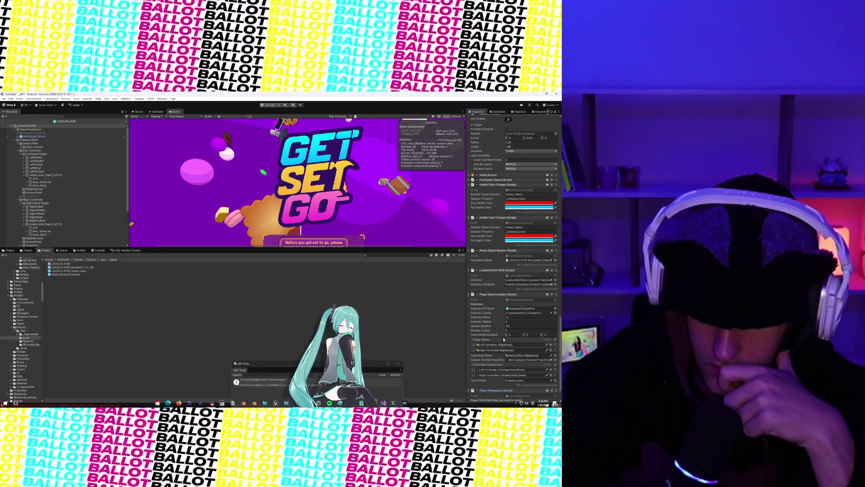
{"action": "scroll", "coordinate": [503, 339], "scroll_direction": "down", "scroll_amount": 5}
{"action": "scroll", "coordinate": [539, 236], "scroll_direction": "down", "scroll_amount": 5}
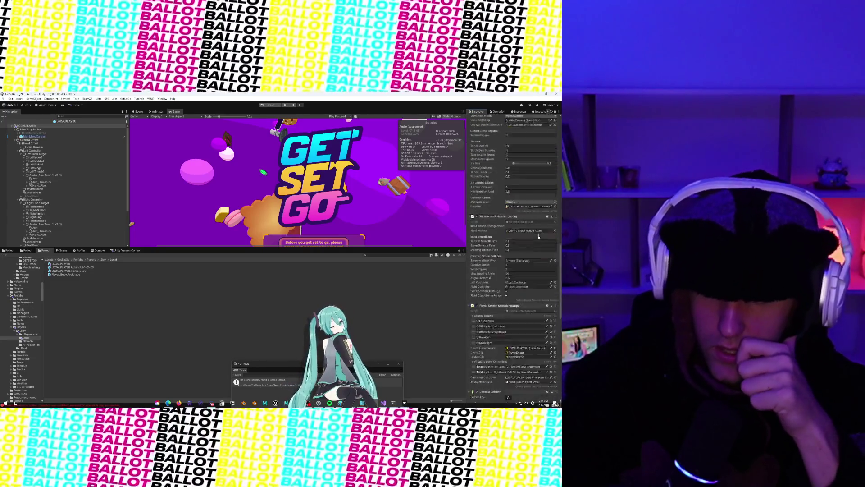
{"action": "scroll", "coordinate": [539, 236], "scroll_direction": "up", "scroll_amount": 15}
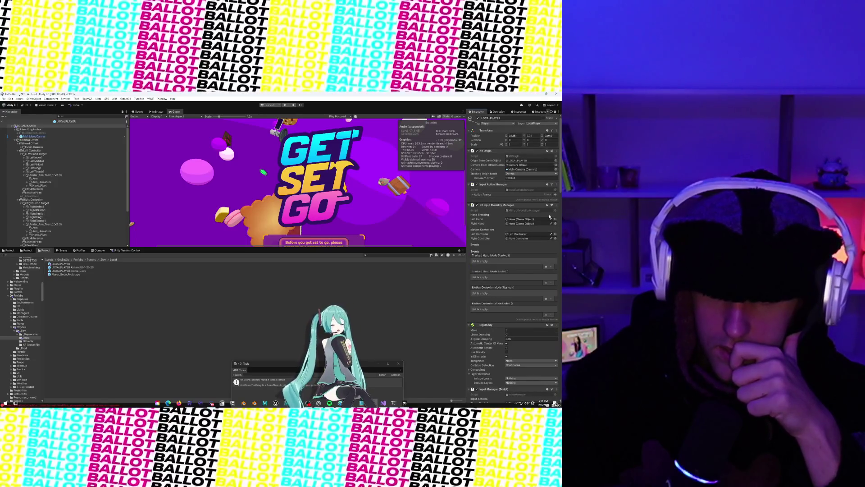
Expand the Input Action Manager's Action Assets, then select the Locomotion object
{"action": "left_click", "coordinate": [473, 196]}
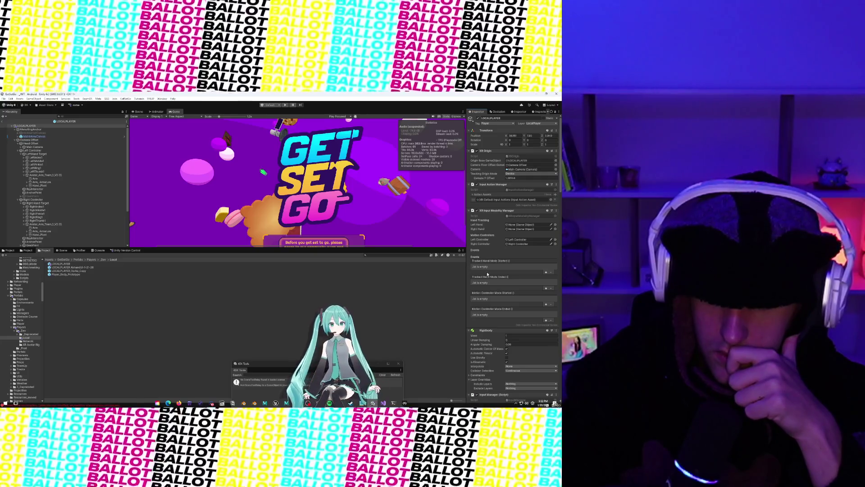
{"action": "scroll", "coordinate": [487, 273], "scroll_direction": "down", "scroll_amount": 3}
{"action": "scroll", "coordinate": [55, 196], "scroll_direction": "down", "scroll_amount": 1}
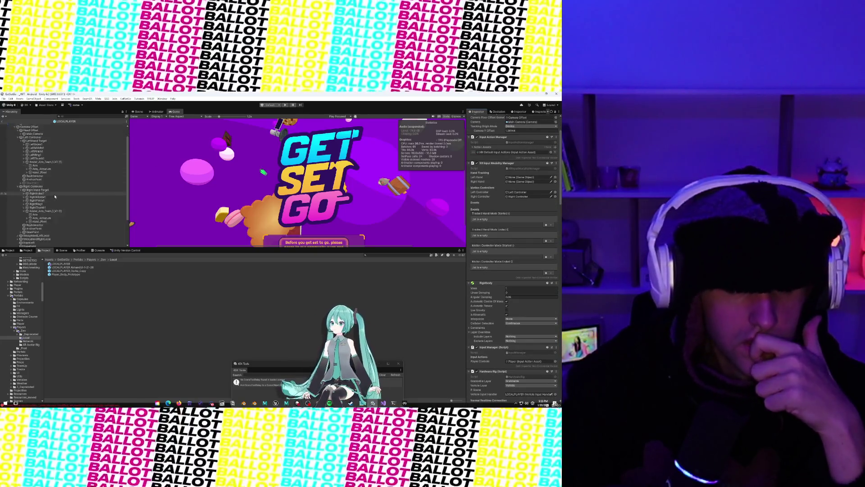
{"action": "scroll", "coordinate": [55, 196], "scroll_direction": "down", "scroll_amount": 3}
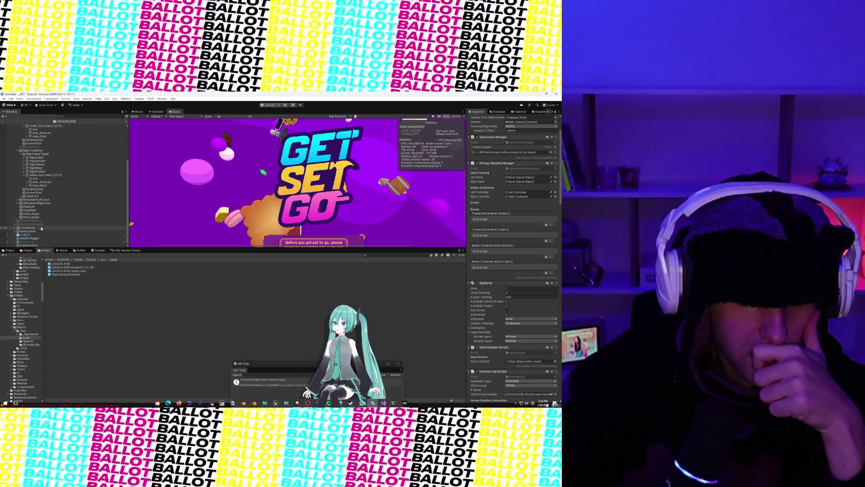
{"action": "left_click", "coordinate": [41, 228]}
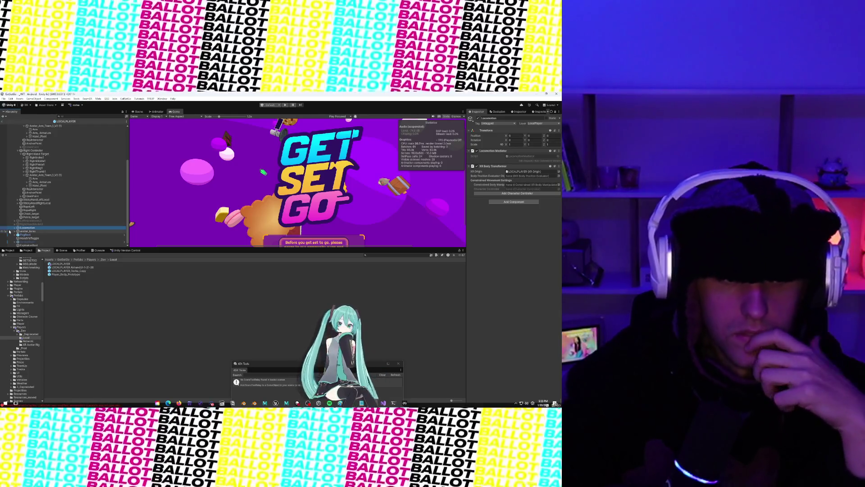
Inspect the Turn object under Locomotion in a widened Inspector, then select Right Controller
{"action": "left_click", "coordinate": [15, 227]}
{"action": "left_click", "coordinate": [25, 231]}
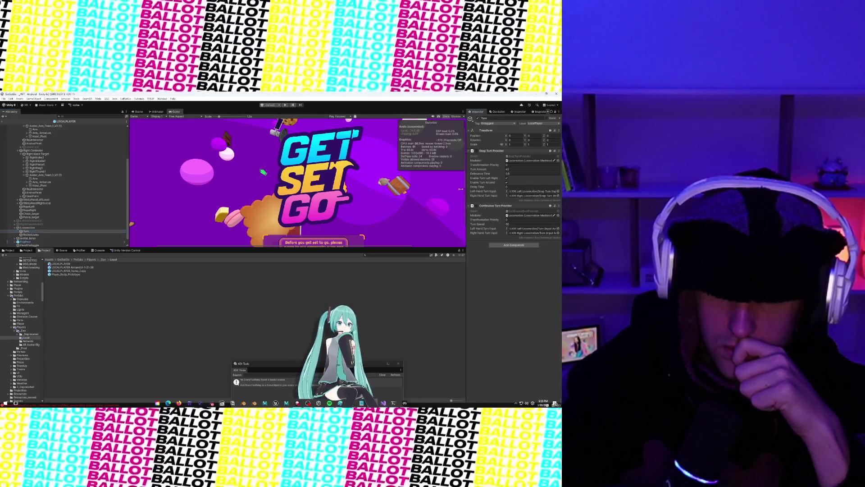
{"action": "left_click_drag", "start_coordinate": [466, 189], "coordinate": [454, 189]}
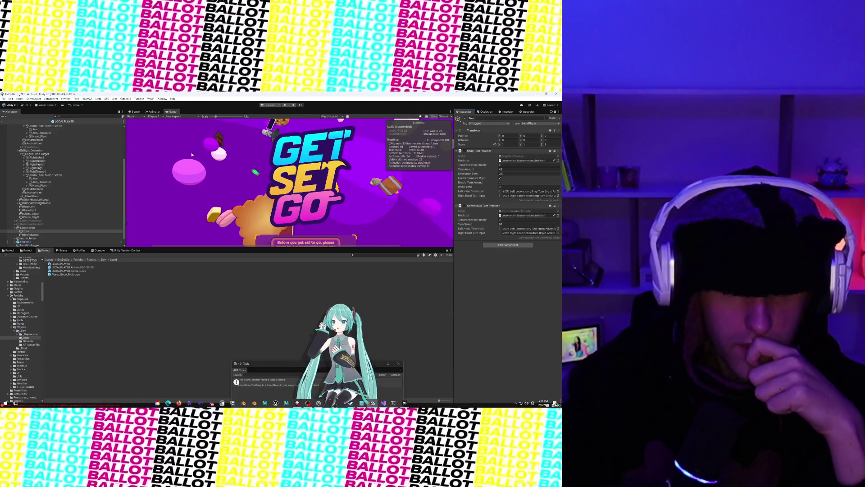
{"action": "scroll", "coordinate": [47, 153], "scroll_direction": "up", "scroll_amount": 5}
{"action": "left_click", "coordinate": [34, 199]}
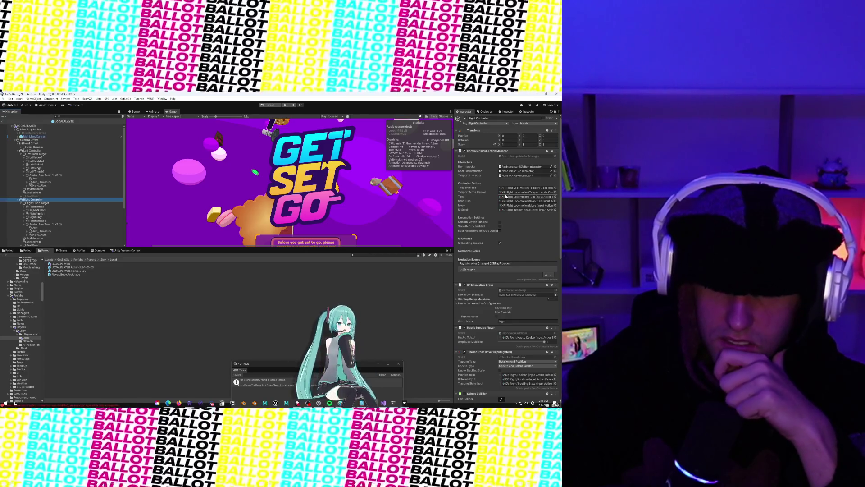
Review the Right Controller's Inspector components, then enter play mode to test the player rig
{"action": "scroll", "coordinate": [505, 196], "scroll_direction": "down", "scroll_amount": 5}
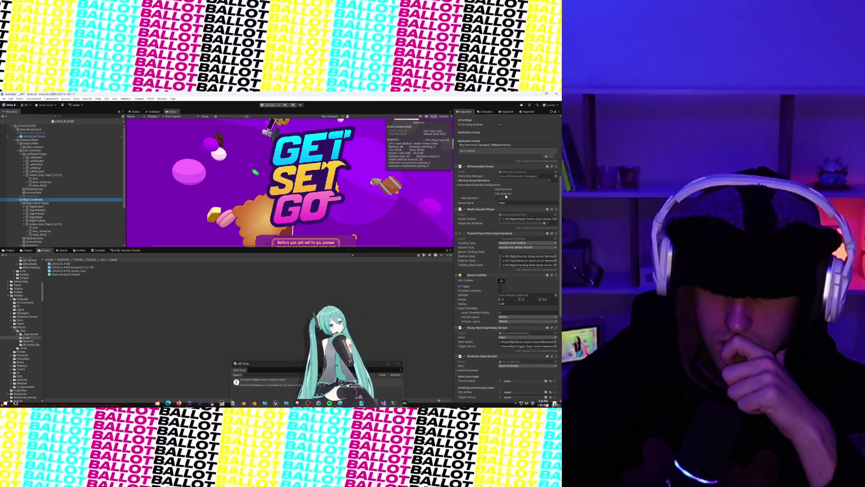
{"action": "scroll", "coordinate": [505, 197], "scroll_direction": "down", "scroll_amount": 5}
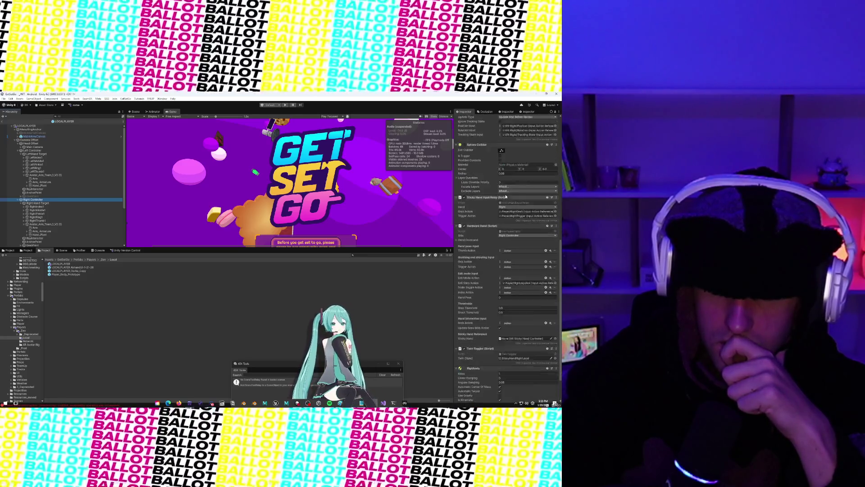
{"action": "scroll", "coordinate": [506, 196], "scroll_direction": "down", "scroll_amount": 2}
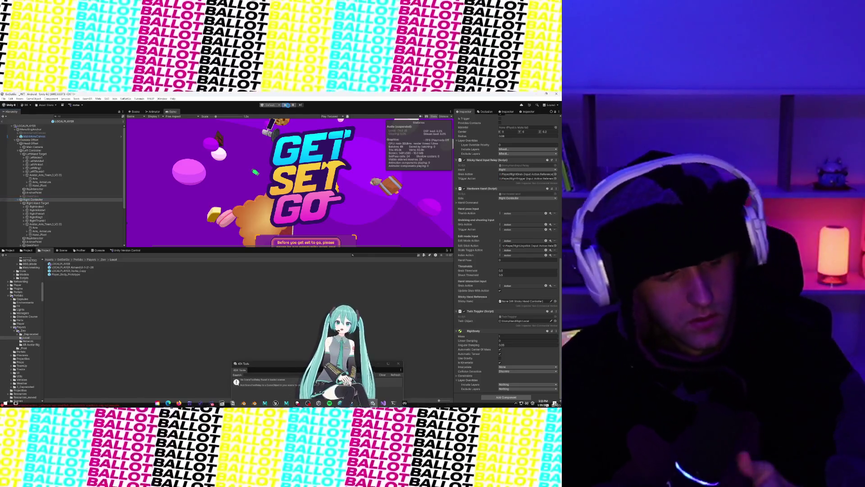
{"action": "left_click", "coordinate": [286, 105]}
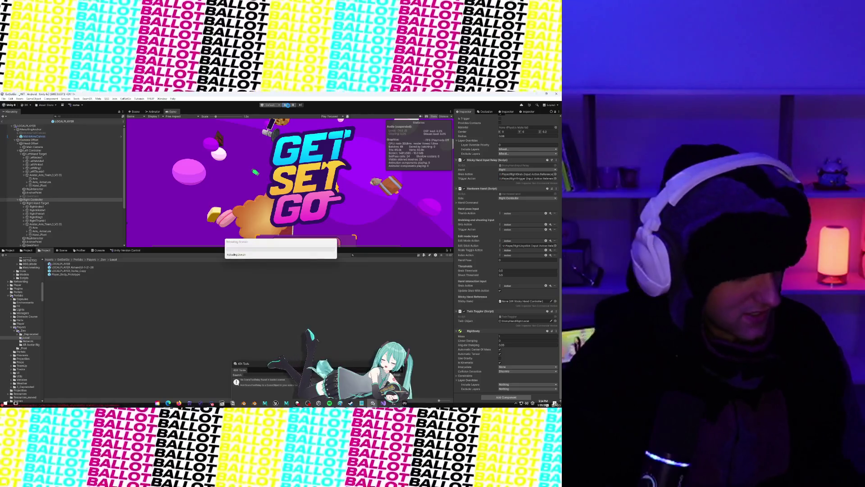
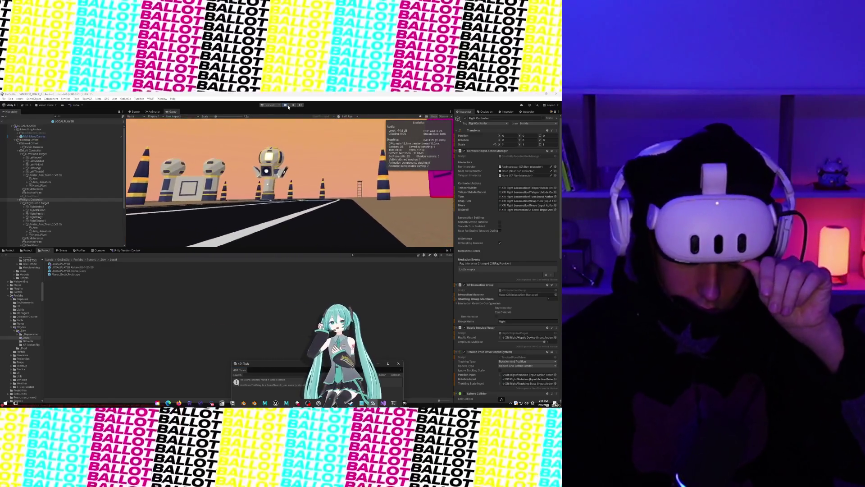
Read the play session's console errors: REALTIME DISCONNECTED, MissingReferenceException, InvalidOperationException and missing DamageSync
{"action": "left_click", "coordinate": [99, 250]}
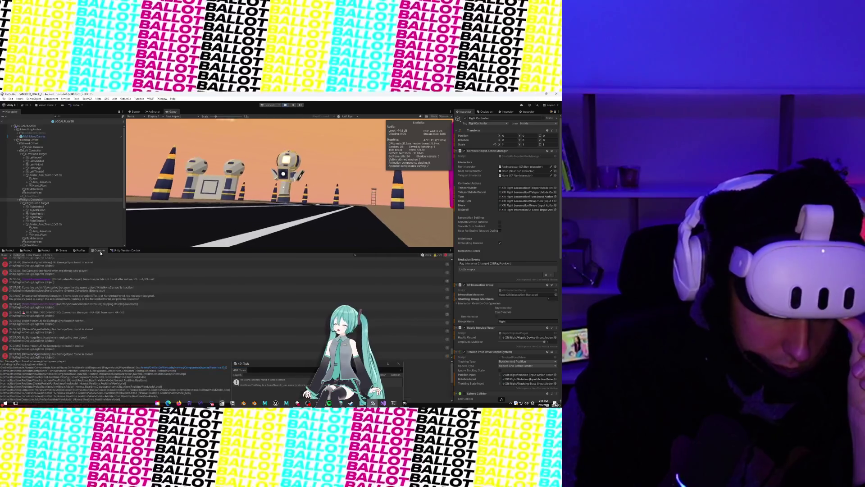
{"action": "left_click", "coordinate": [76, 303]}
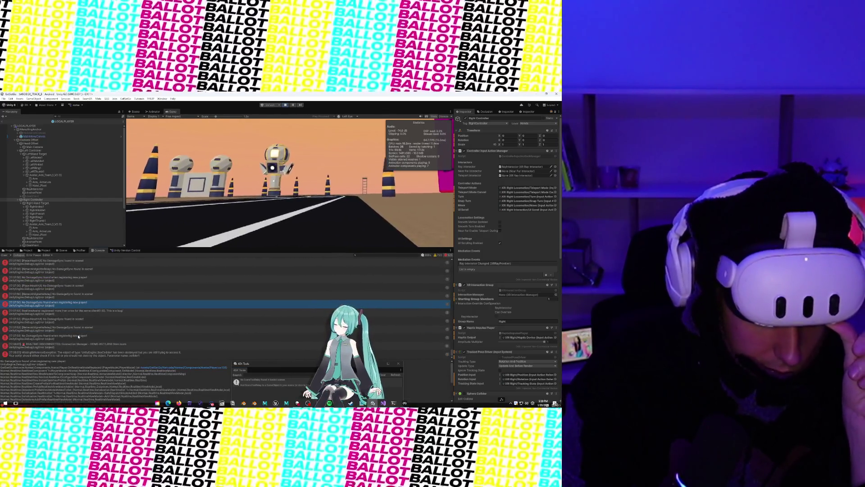
{"action": "left_click", "coordinate": [99, 320]}
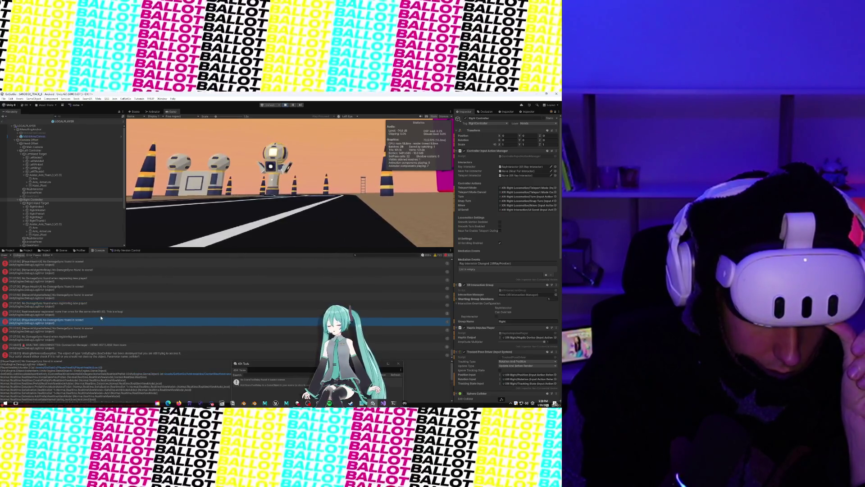
{"action": "left_click", "coordinate": [100, 312]}
{"action": "left_click", "coordinate": [100, 337]}
{"action": "left_click", "coordinate": [100, 346]}
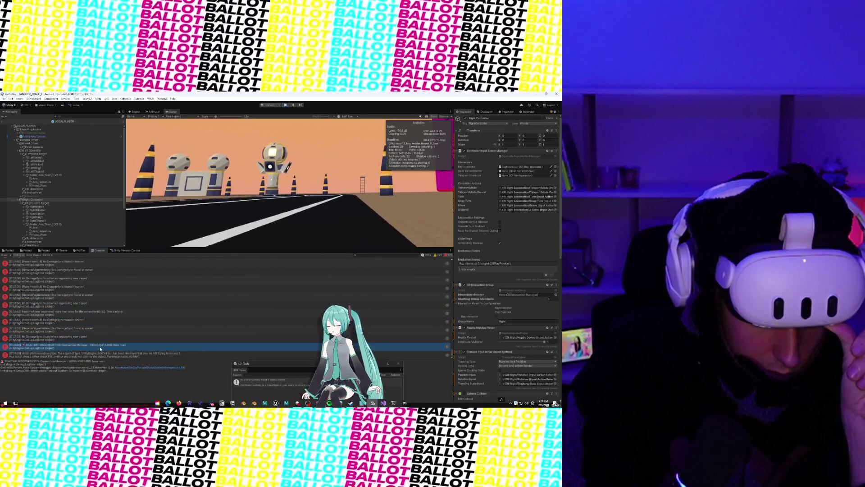
{"action": "left_click", "coordinate": [102, 354]}
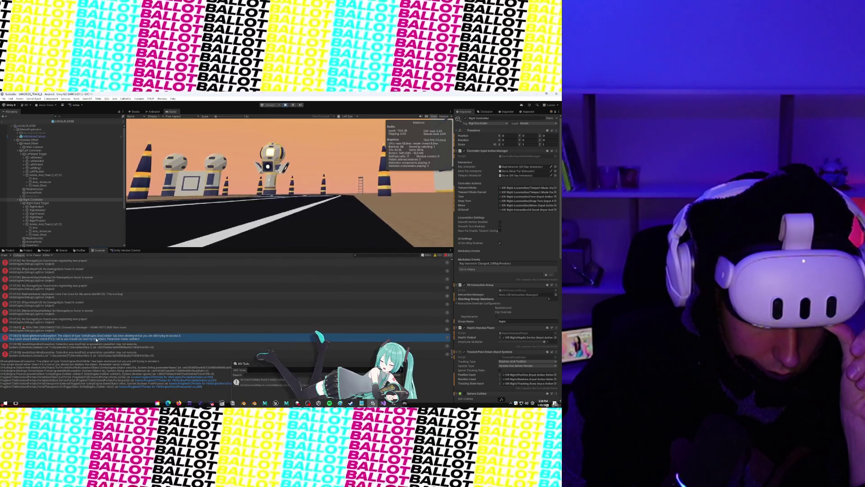
{"action": "left_click", "coordinate": [100, 353]}
{"action": "left_click", "coordinate": [97, 346]}
{"action": "left_click", "coordinate": [95, 338]}
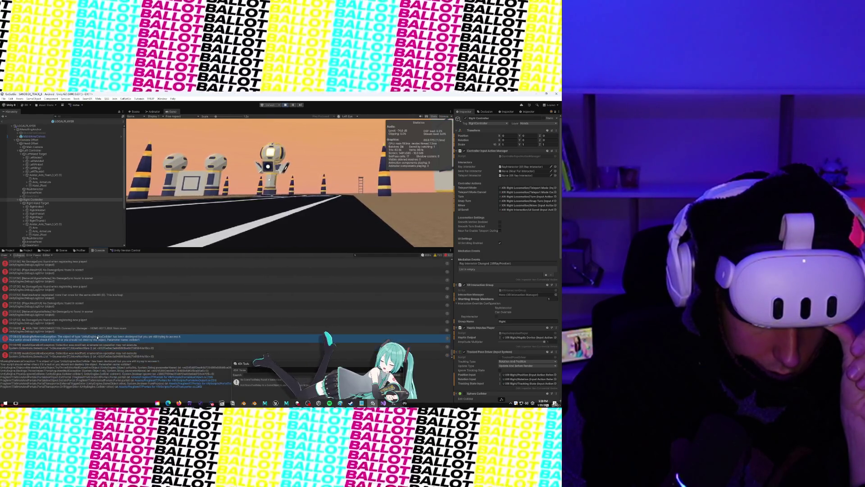
{"action": "left_click", "coordinate": [94, 321]}
{"action": "left_click", "coordinate": [82, 287]}
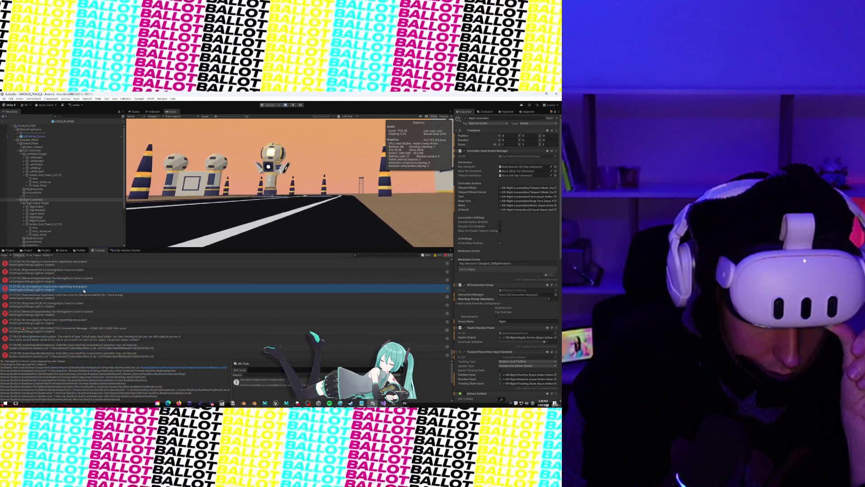
Show info messages in the console and read the first log entry's details
{"action": "scroll", "coordinate": [84, 291], "scroll_direction": "up", "scroll_amount": 5}
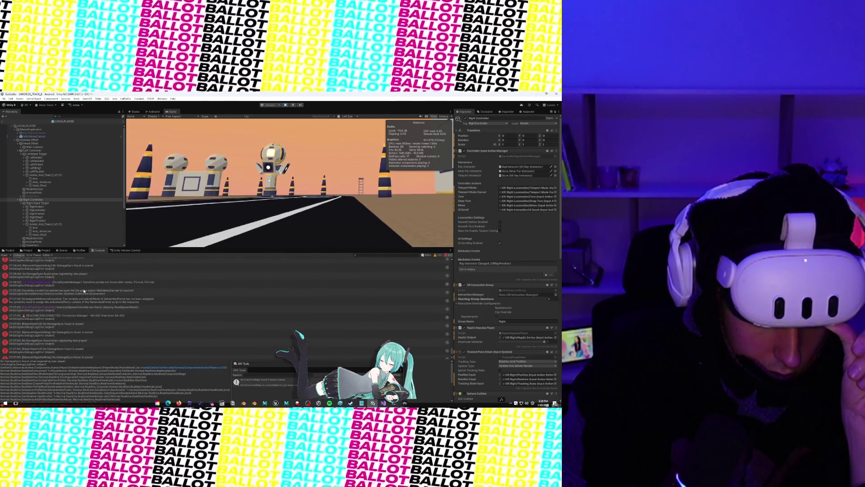
{"action": "scroll", "coordinate": [81, 326], "scroll_direction": "down", "scroll_amount": 5}
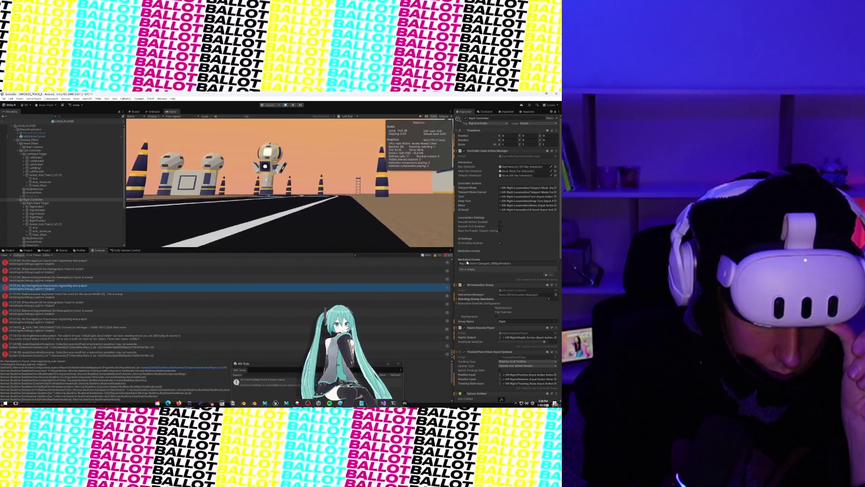
{"action": "left_click", "coordinate": [426, 255]}
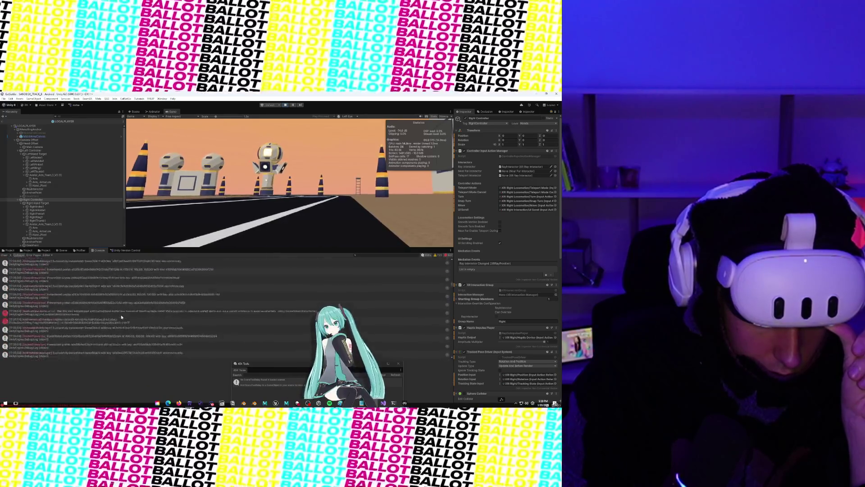
{"action": "left_click_drag", "start_coordinate": [452, 289], "coordinate": [448, 385]}
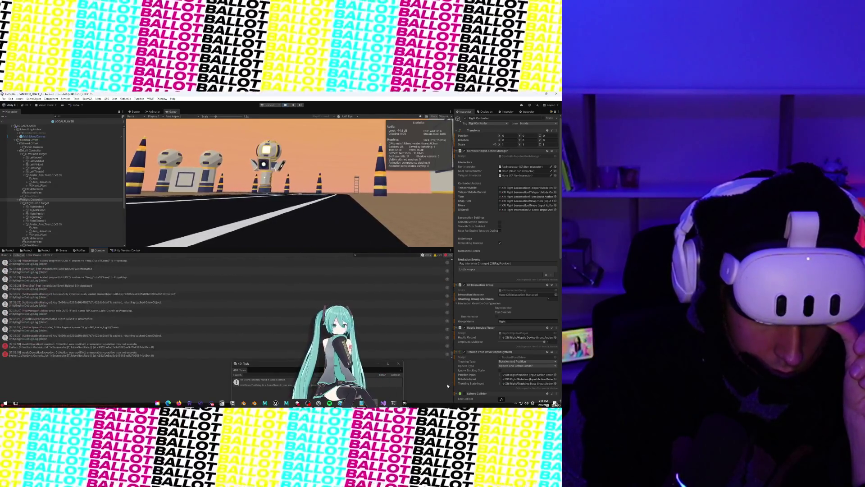
{"action": "scroll", "coordinate": [115, 321], "scroll_direction": "up", "scroll_amount": 3}
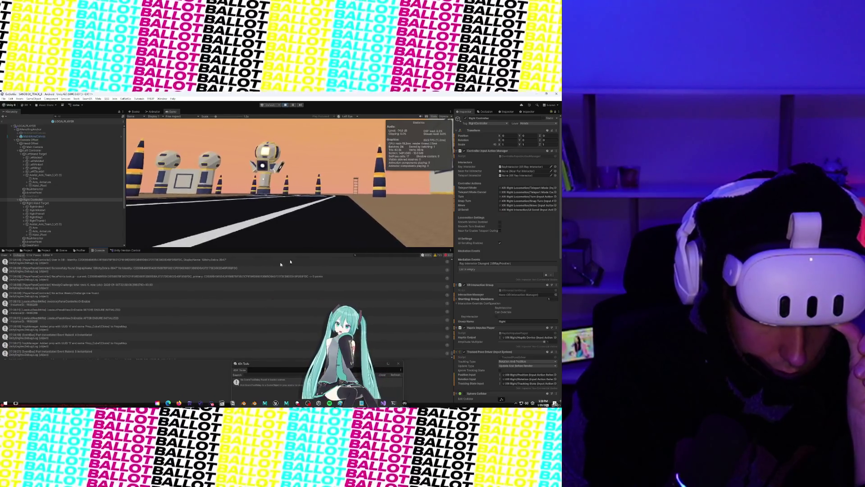
{"action": "left_click", "coordinate": [290, 262]}
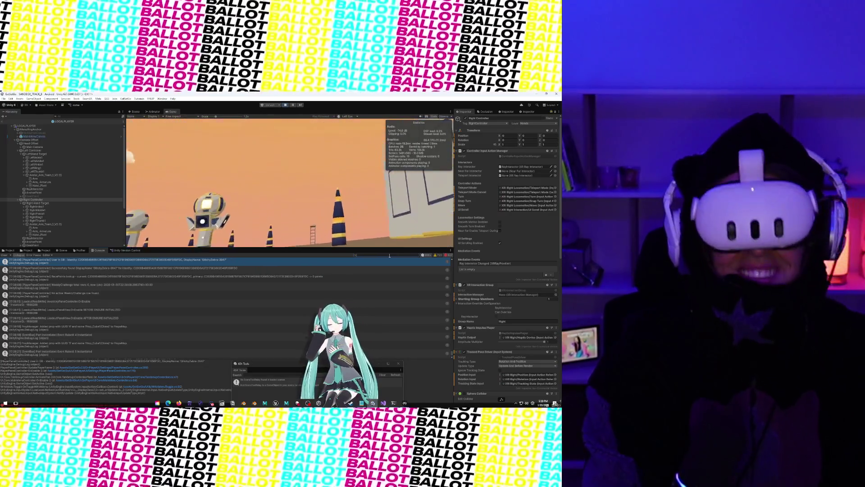
Filter the console by 'EditHandMode' after trying 'PropM' and 'FreeRa', then select the HotbarSpawnController entry
{"action": "left_click", "coordinate": [389, 255]}
{"action": "type", "text": "PropM"}
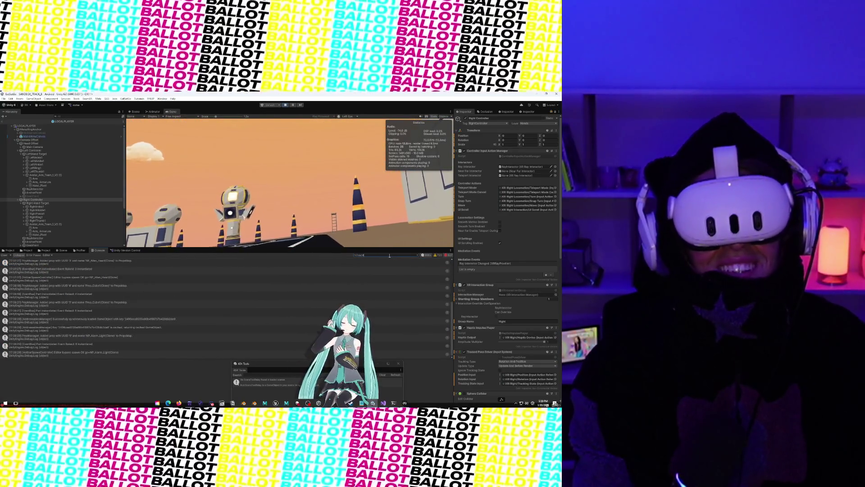
{"action": "key", "text": "BackSpace"}
{"action": "key", "text": "BackSpace"}
{"action": "key", "text": "BackSpace"}
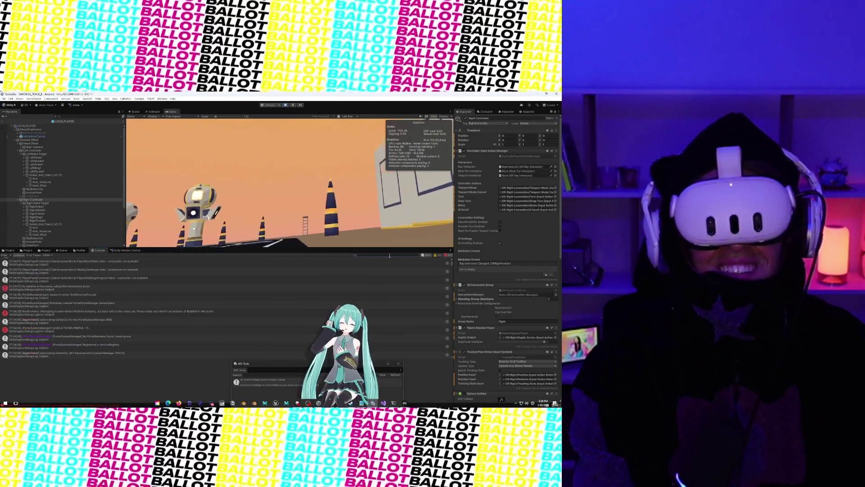
{"action": "type", "text": "Prop"}
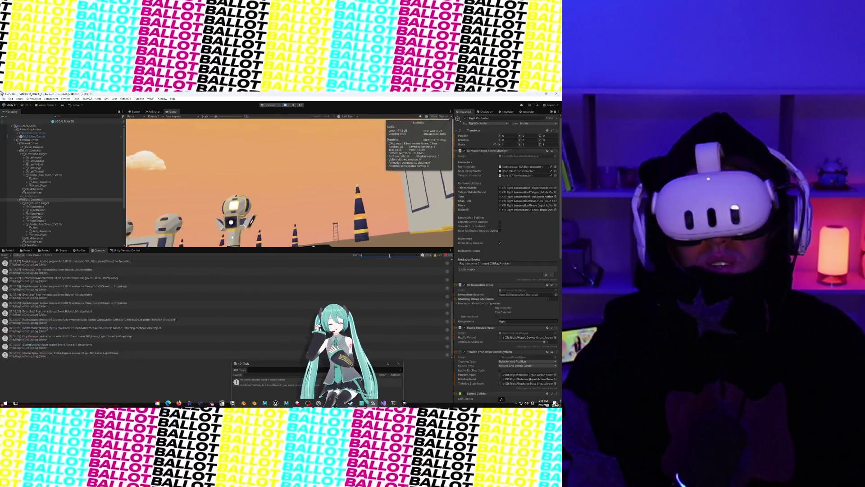
{"action": "key", "text": "BackSpace"}
{"action": "key", "text": "BackSpace"}
{"action": "key", "text": "BackSpace"}
{"action": "type", "text": "FreeRa"}
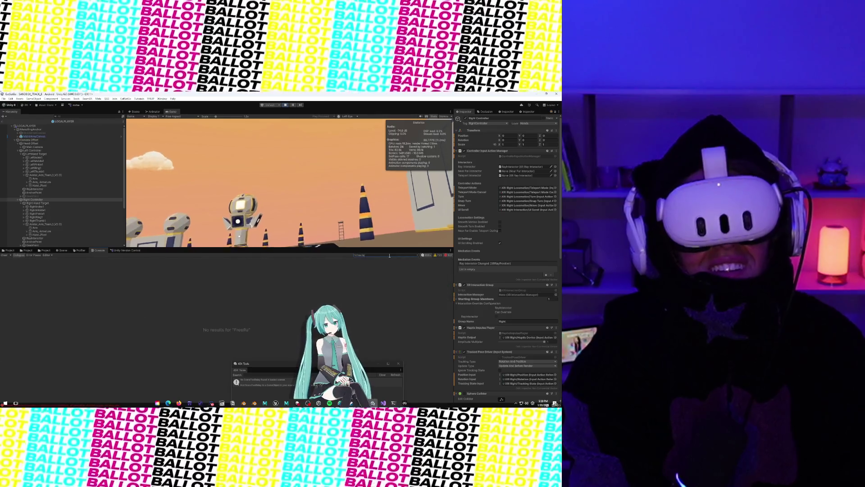
{"action": "key", "text": "BackSpace"}
{"action": "key", "text": "BackSpace"}
{"action": "key", "text": "BackSpace"}
{"action": "type", "text": "Edit"}
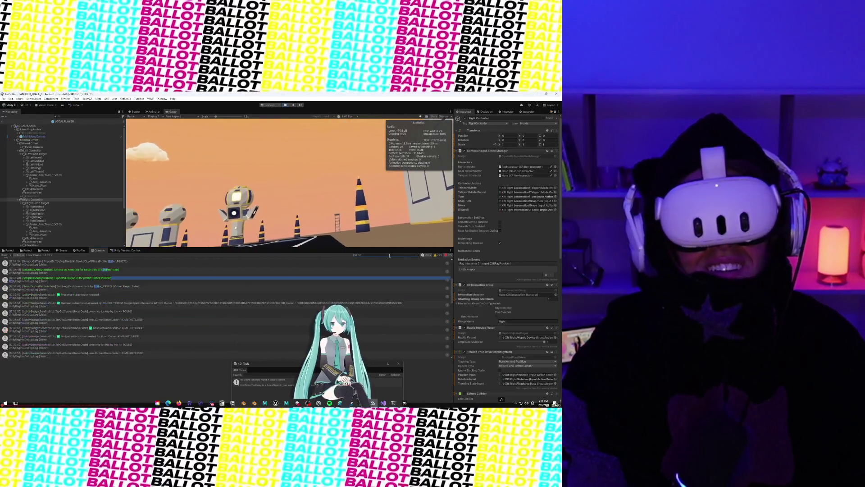
{"action": "type", "text": "HandMode"}
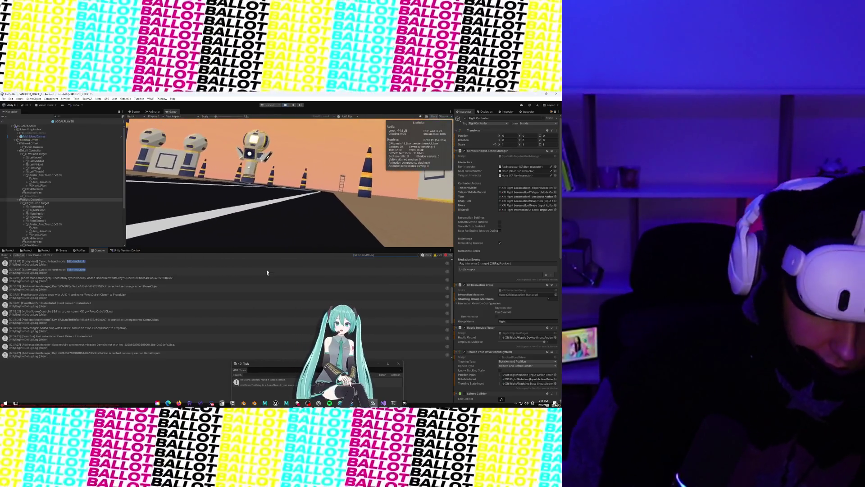
{"action": "scroll", "coordinate": [267, 272], "scroll_direction": "down", "scroll_amount": 4}
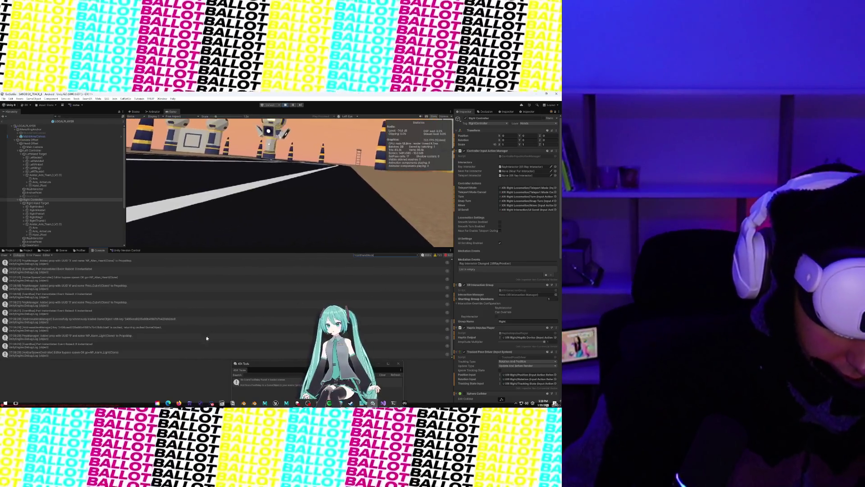
{"action": "left_click", "coordinate": [168, 353]}
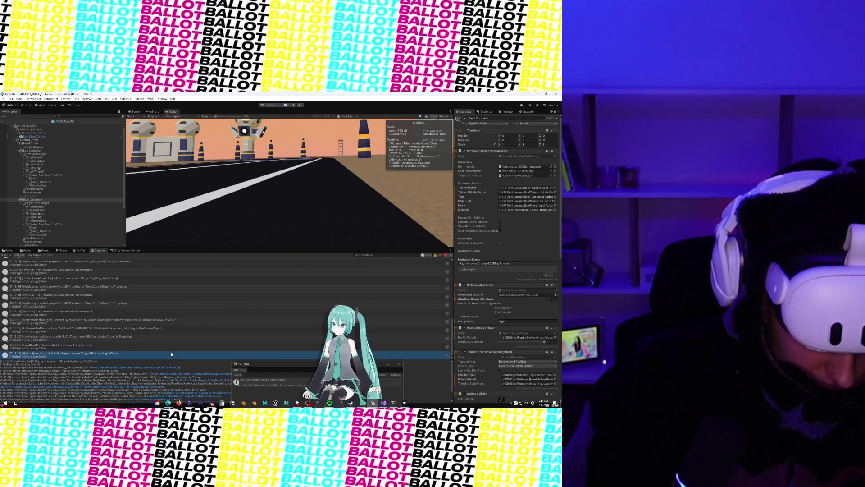
Review HotbarSpawnController.cs in Rider, including the ShouldBypassBudget check on line 58, then return to Unity
{"action": "double_click", "coordinate": [172, 354]}
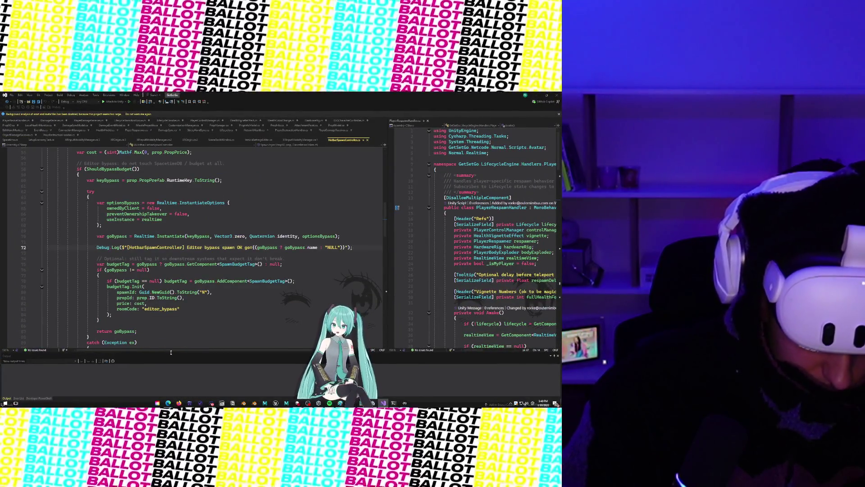
{"action": "scroll", "coordinate": [174, 272], "scroll_direction": "up", "scroll_amount": 3}
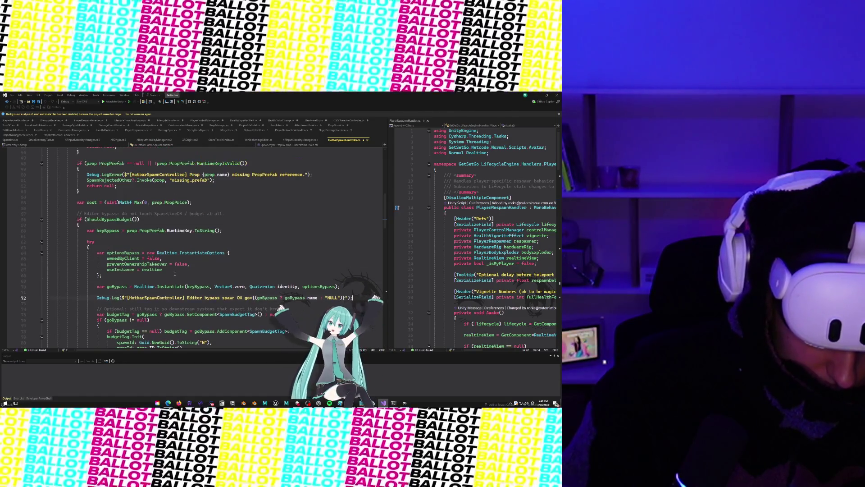
{"action": "left_click", "coordinate": [136, 220]}
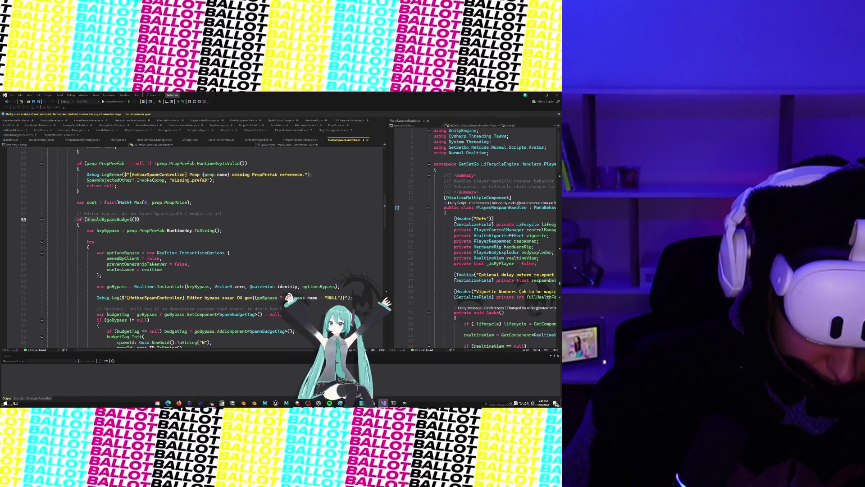
{"action": "left_click", "coordinate": [148, 219]}
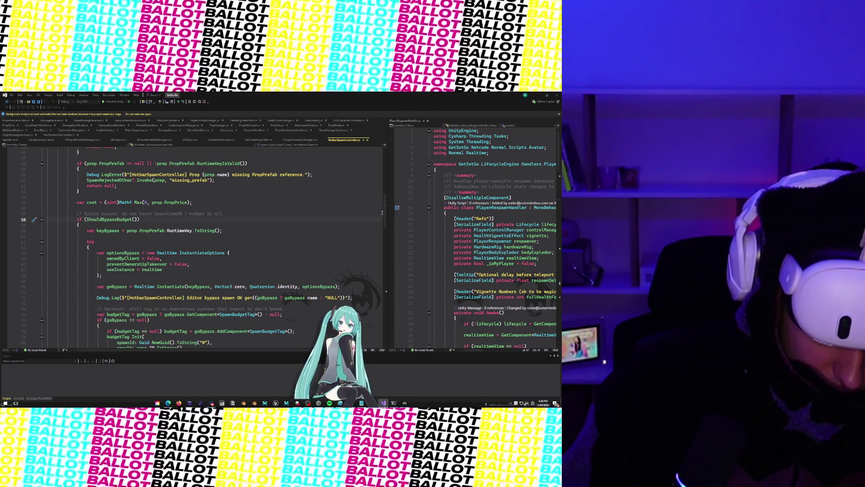
{"action": "scroll", "coordinate": [195, 259], "scroll_direction": "down", "scroll_amount": 5}
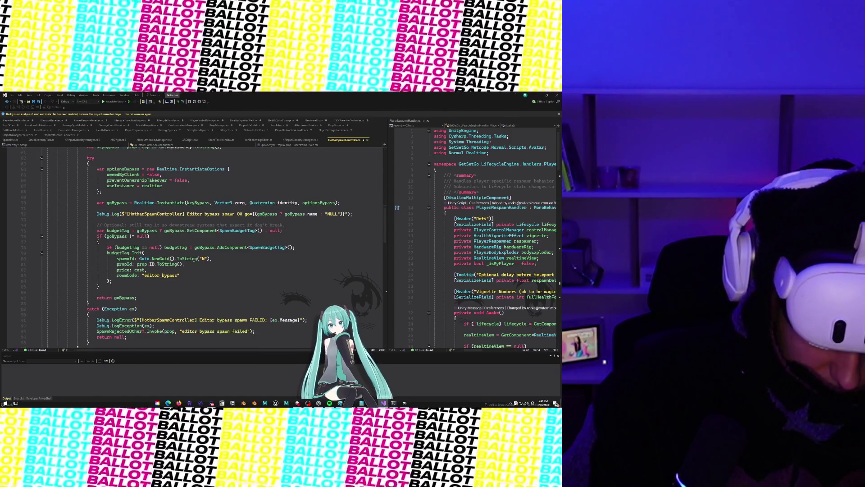
{"action": "scroll", "coordinate": [195, 259], "scroll_direction": "down", "scroll_amount": 3}
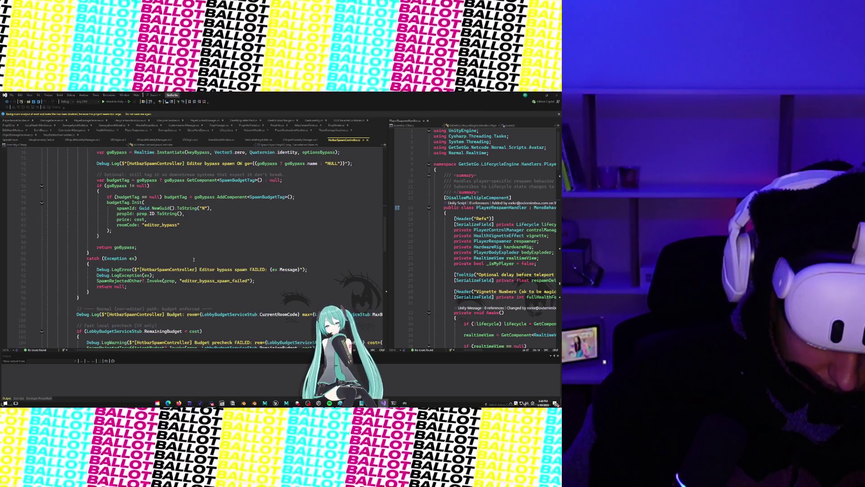
{"action": "scroll", "coordinate": [193, 260], "scroll_direction": "down", "scroll_amount": 3}
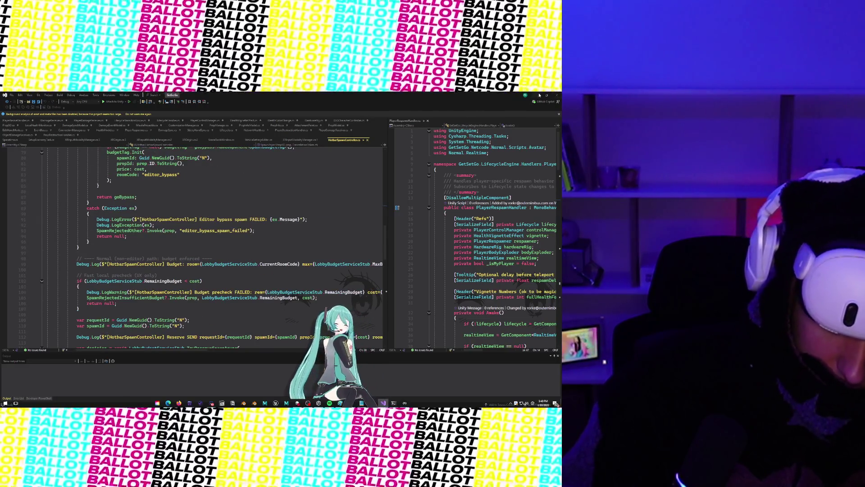
{"action": "left_click", "coordinate": [539, 95]}
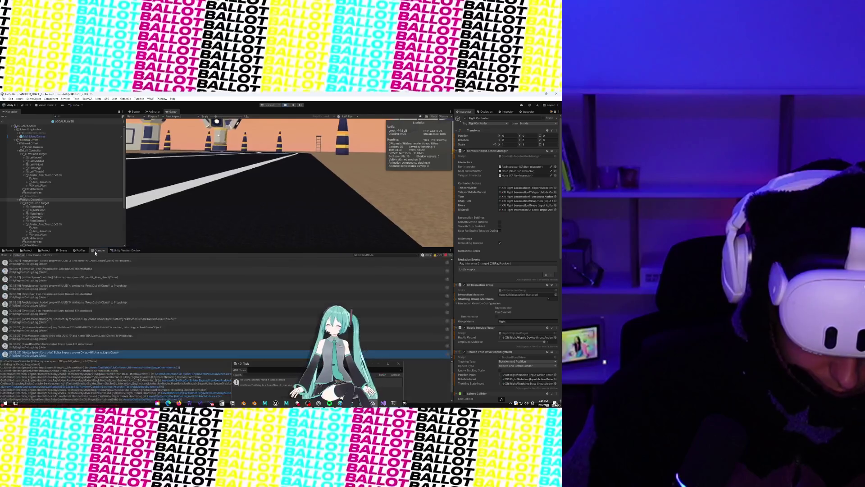
Enlarge the Game view and open the '404 - Dev Sandbox' scene found by searching '404'
{"action": "mouse_move", "coordinate": [121, 248]}
{"action": "left_mouse_down"}
{"action": "mouse_move", "coordinate": [167, 259]}
{"action": "mouse_move", "coordinate": [167, 244]}
{"action": "left_mouse_up"}
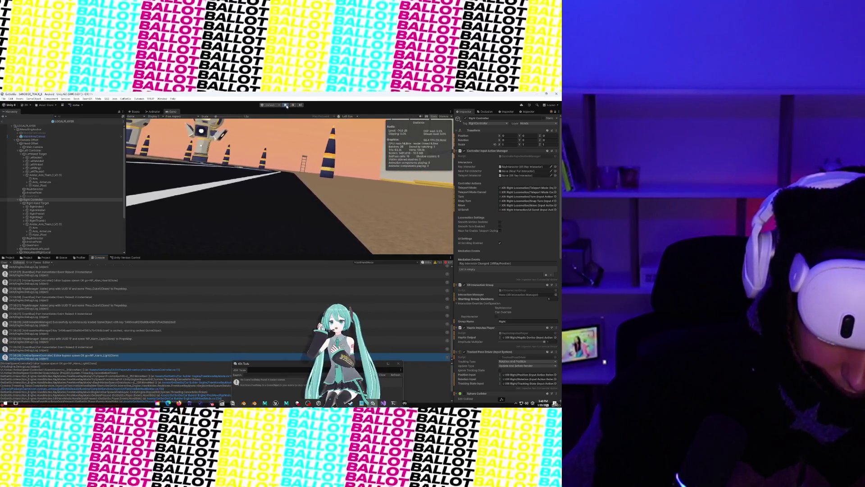
{"action": "left_click_drag", "start_coordinate": [224, 254], "coordinate": [225, 330]}
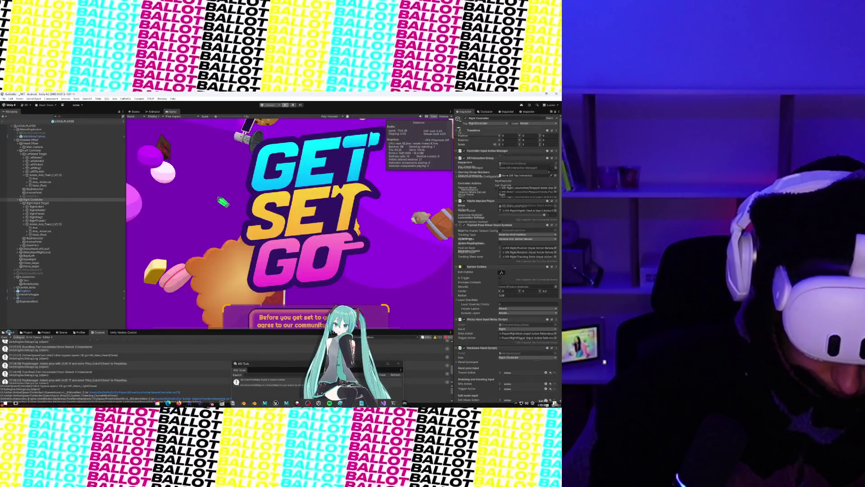
{"action": "left_click", "coordinate": [9, 333]}
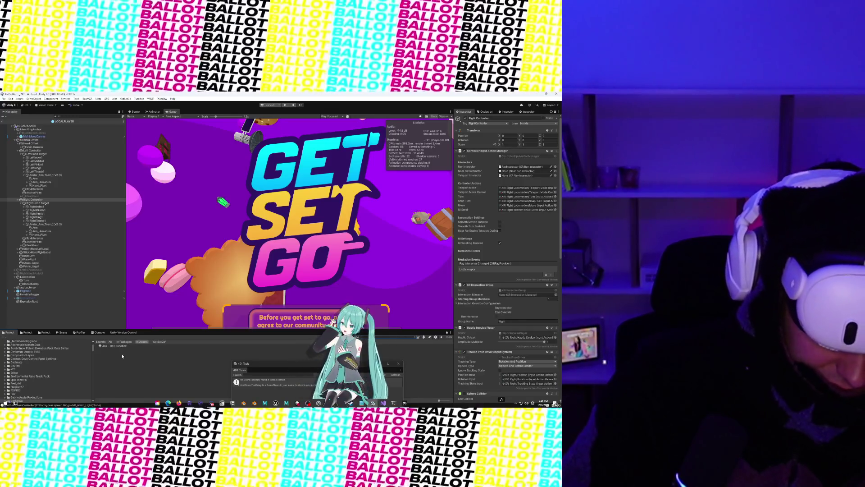
{"action": "type", "text": "404"}
{"action": "left_click", "coordinate": [120, 346]}
{"action": "double_click", "coordinate": [121, 346]}
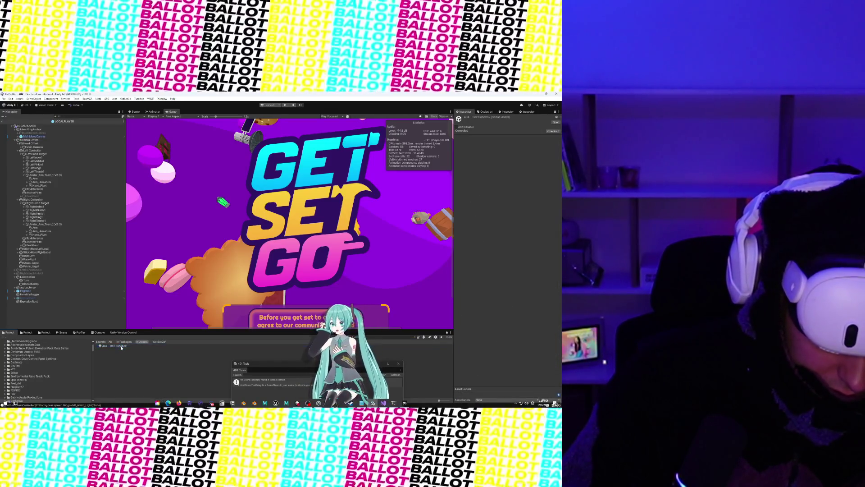
Play-test the Dev Sandbox scene, stop it with Ctrl+P, and expand its Hierarchy objects
{"action": "left_click", "coordinate": [285, 105]}
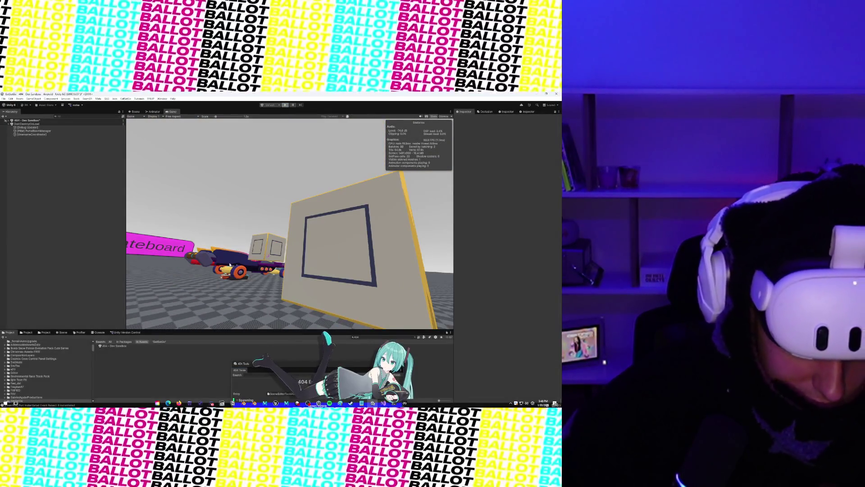
{"action": "key", "text": "ctrl+p"}
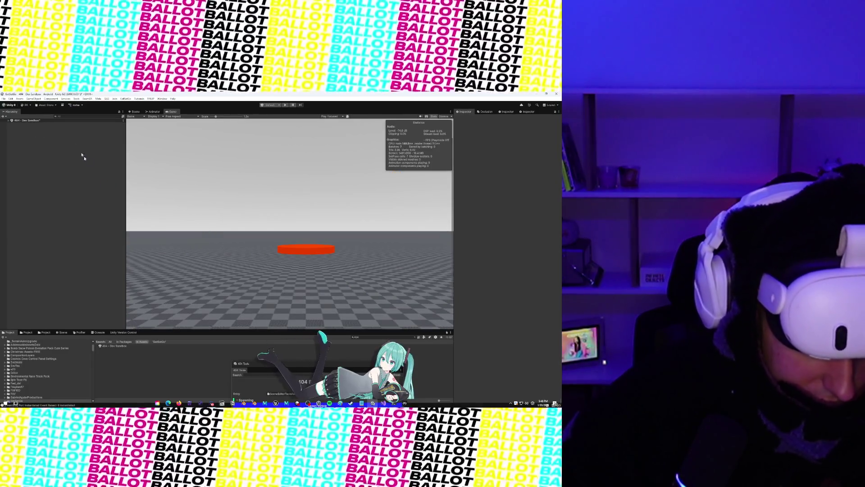
{"action": "left_click", "coordinate": [8, 120]}
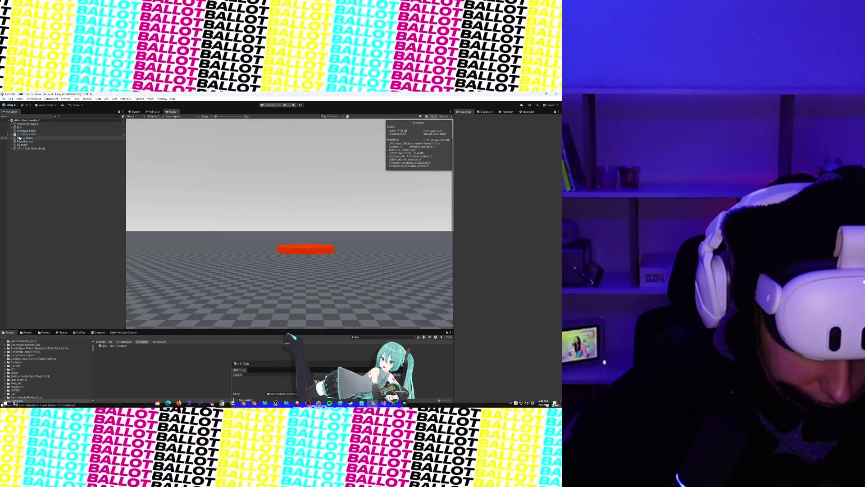
Select LOCALPLAYER, open its prefab from the GetSetGo assets, and select RightThumb1
{"action": "left_click", "coordinate": [20, 138]}
{"action": "left_click", "coordinate": [20, 135]}
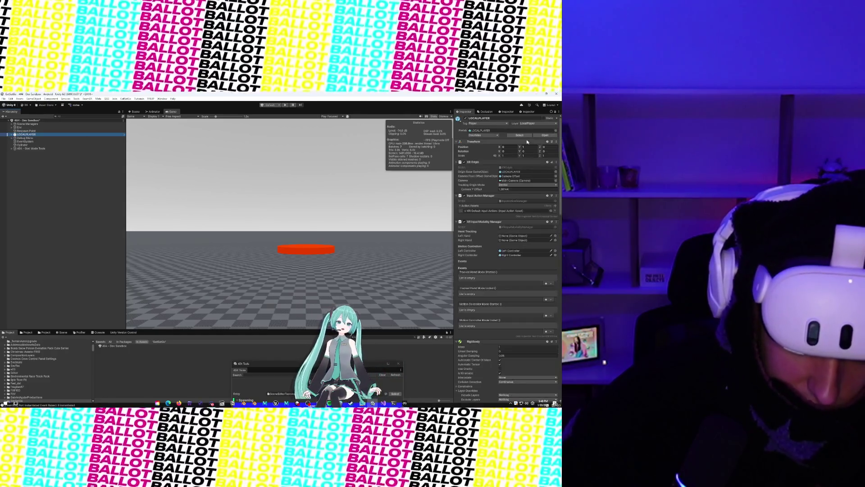
{"action": "left_click", "coordinate": [41, 333]}
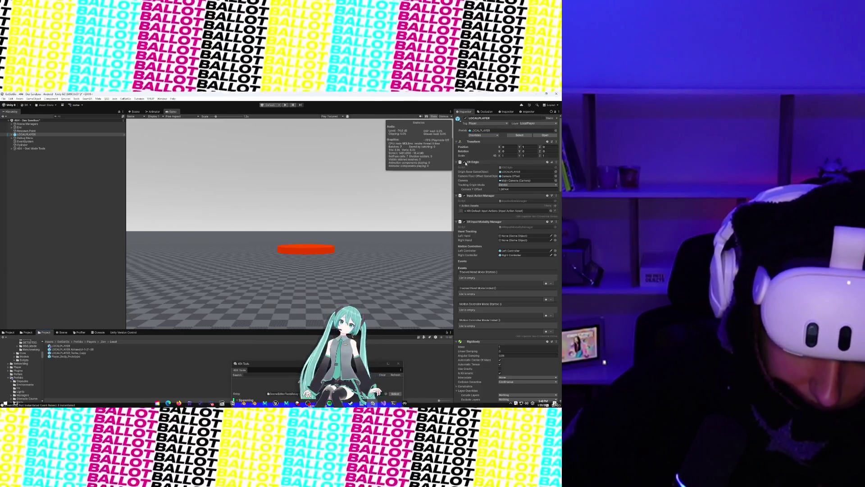
{"action": "left_click", "coordinate": [56, 346]}
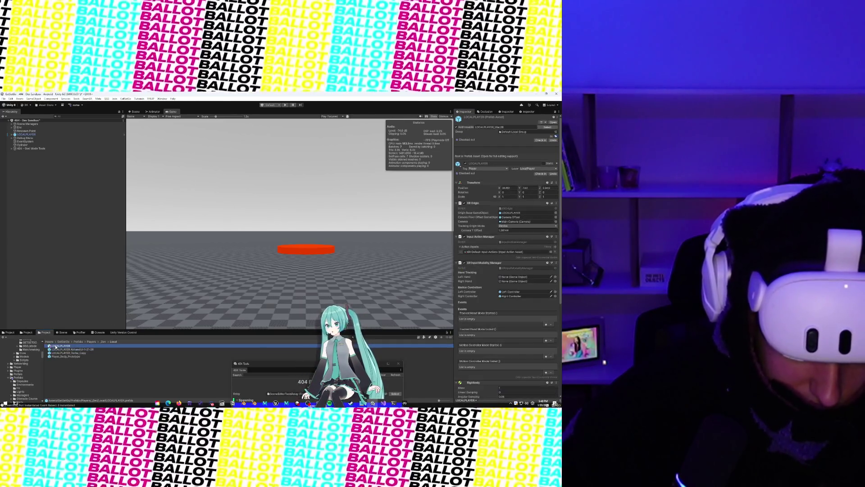
{"action": "double_click", "coordinate": [56, 346]}
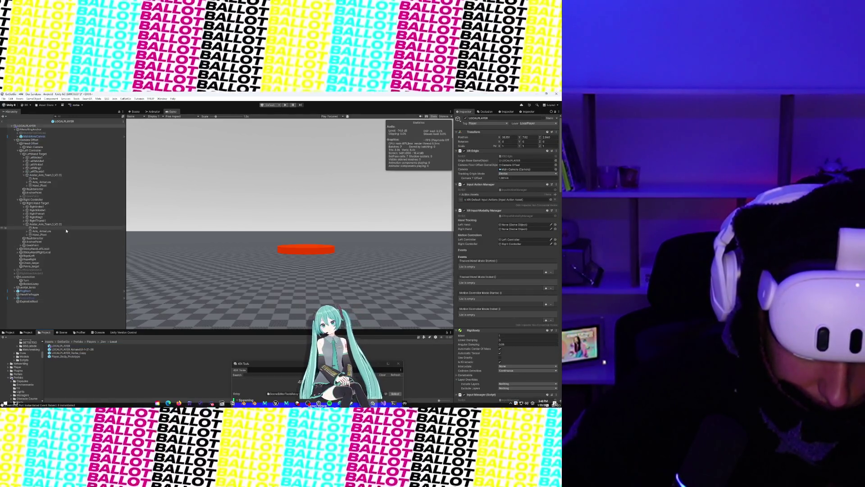
{"action": "left_click", "coordinate": [45, 220]}
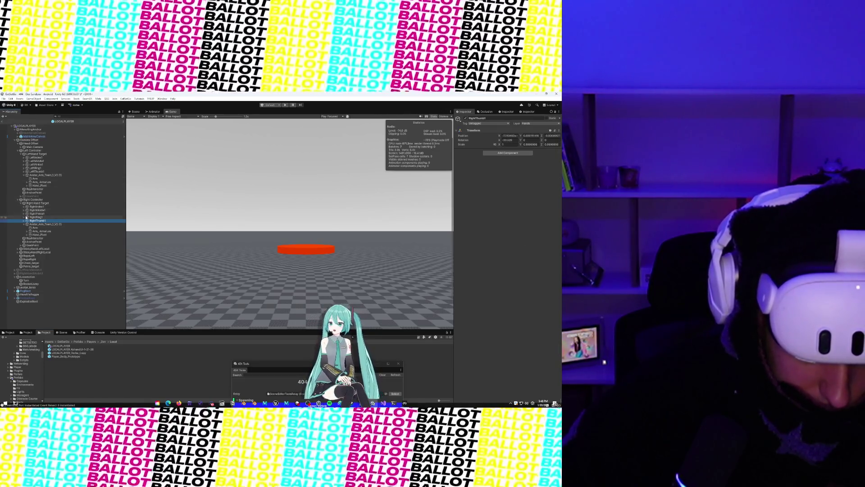
Select StickyHandLeftLocal and scroll its Inspector down to the Weld Contact Detection settings
{"action": "left_click", "coordinate": [31, 249]}
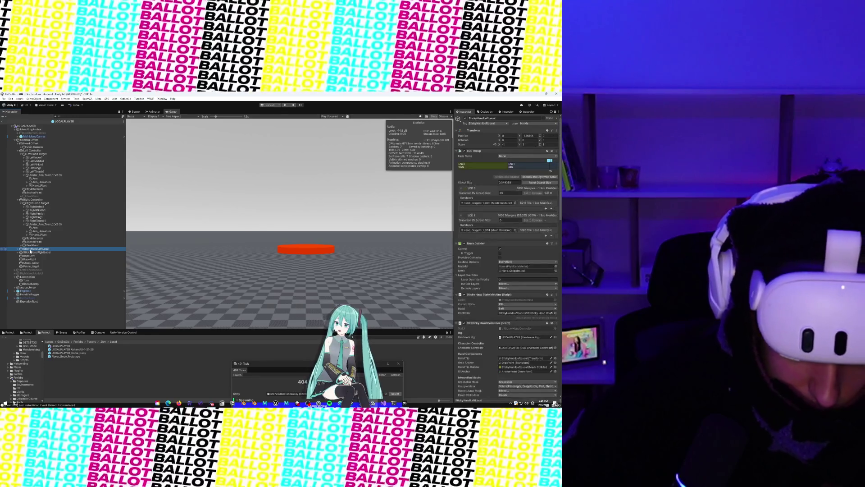
{"action": "scroll", "coordinate": [467, 299], "scroll_direction": "down", "scroll_amount": 10}
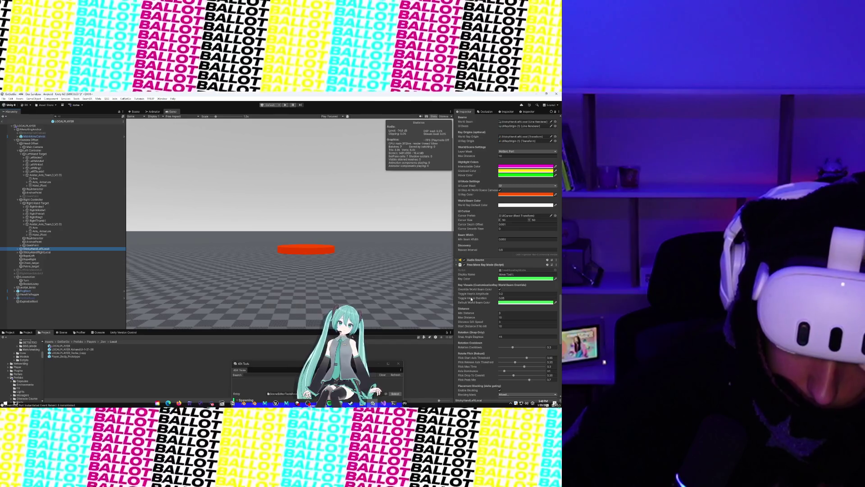
{"action": "scroll", "coordinate": [472, 299], "scroll_direction": "down", "scroll_amount": 3}
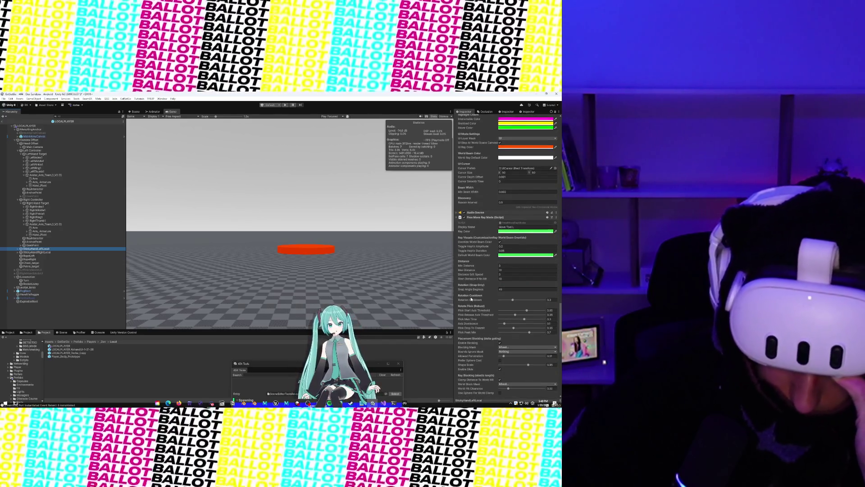
{"action": "scroll", "coordinate": [472, 299], "scroll_direction": "down", "scroll_amount": 2}
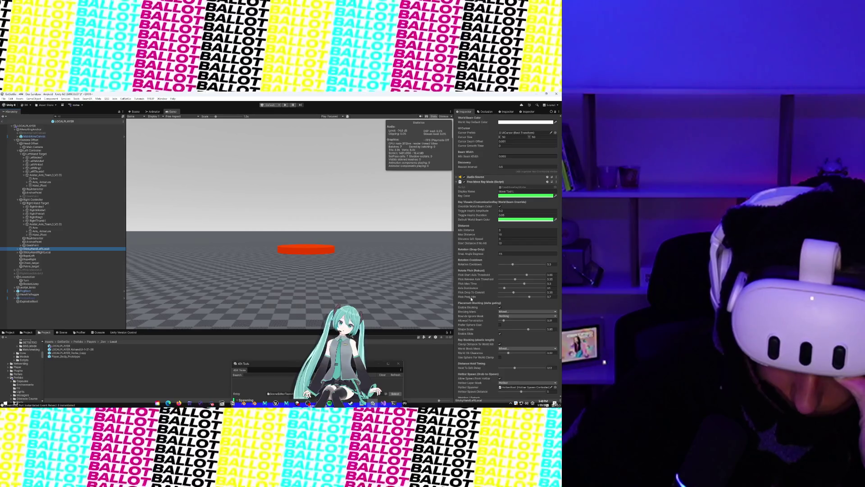
{"action": "scroll", "coordinate": [471, 298], "scroll_direction": "down", "scroll_amount": 4}
{"action": "scroll", "coordinate": [472, 299], "scroll_direction": "down", "scroll_amount": 4}
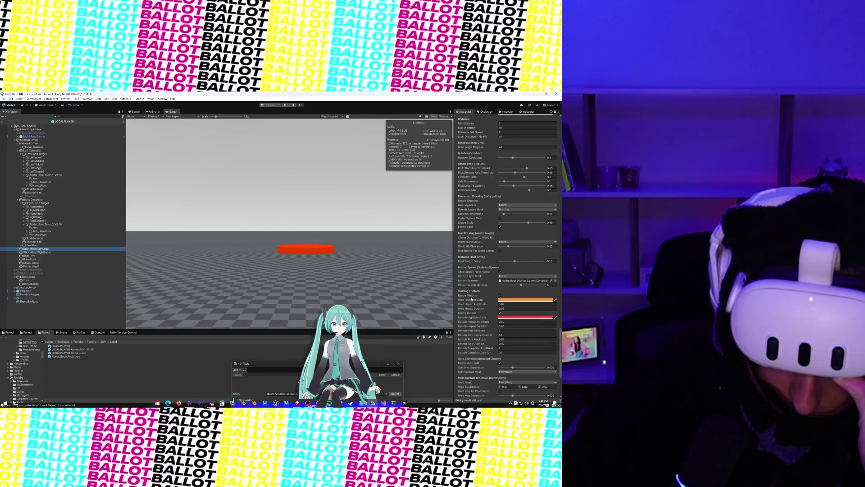
{"action": "scroll", "coordinate": [471, 299], "scroll_direction": "down", "scroll_amount": 1}
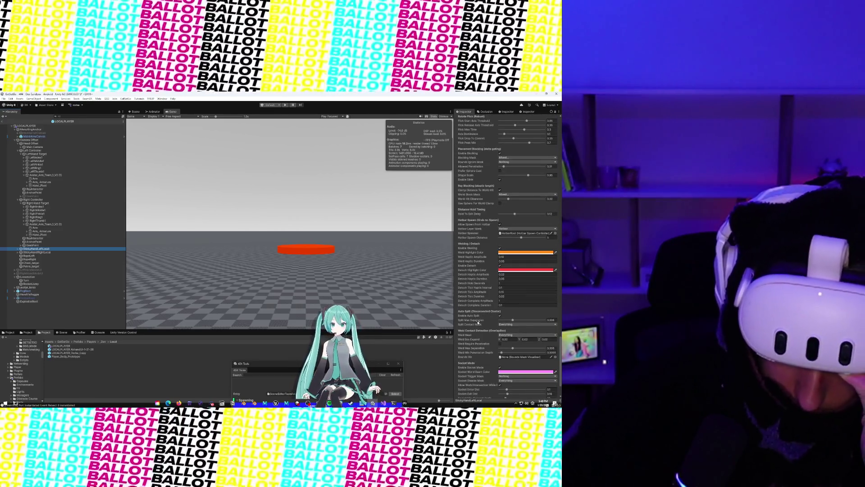
{"action": "scroll", "coordinate": [478, 321], "scroll_direction": "down", "scroll_amount": 1}
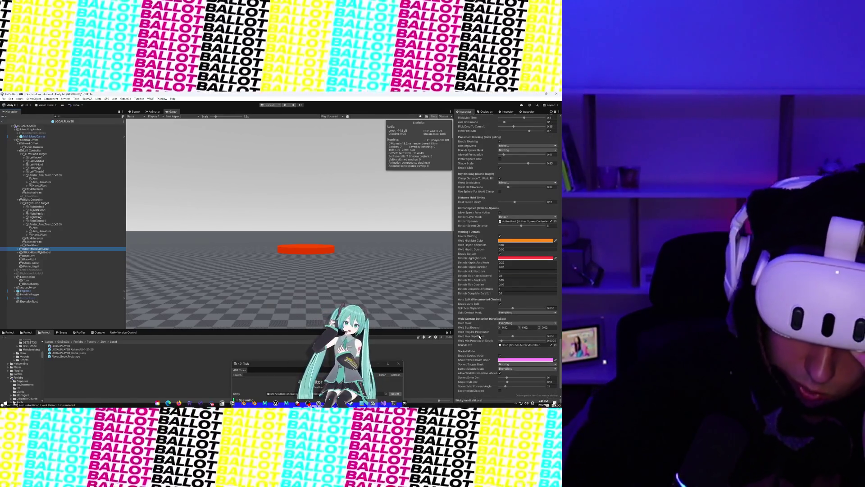
Restrict the hand's Weld Mask and Split Contact Mask to the Part layer only
{"action": "left_click", "coordinate": [502, 323]}
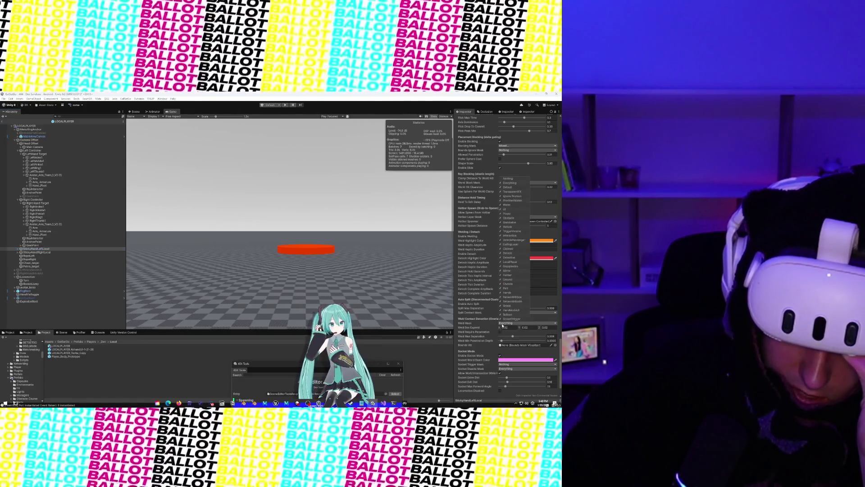
{"action": "left_click", "coordinate": [526, 183]}
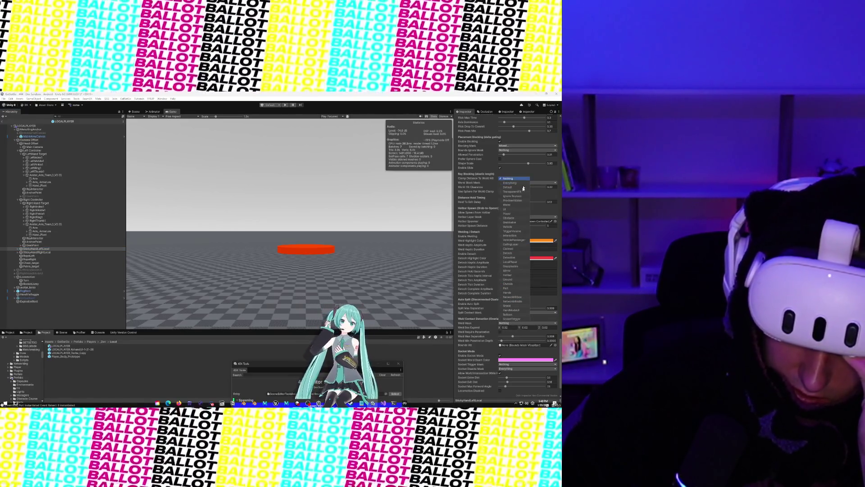
{"action": "left_click", "coordinate": [507, 289]}
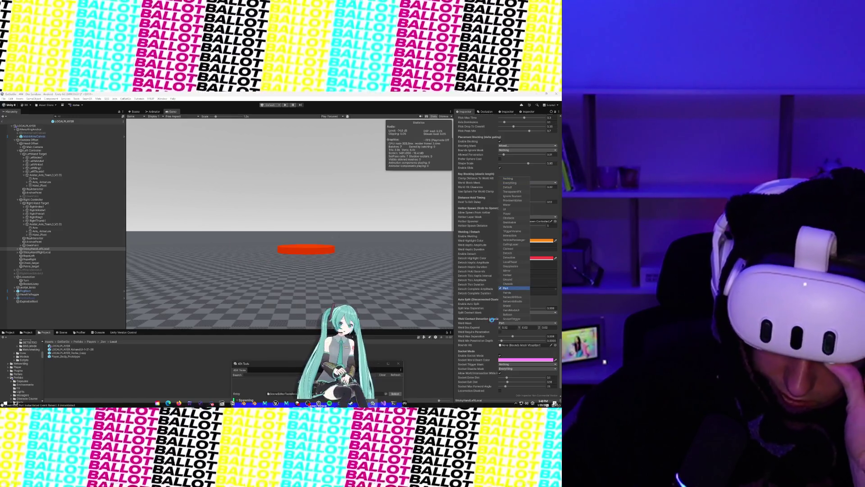
{"action": "left_click", "coordinate": [502, 313]}
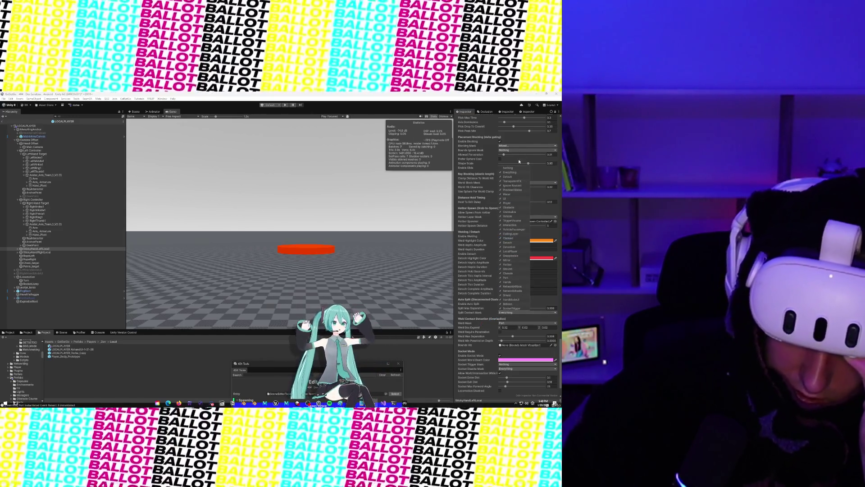
{"action": "left_click", "coordinate": [518, 168]}
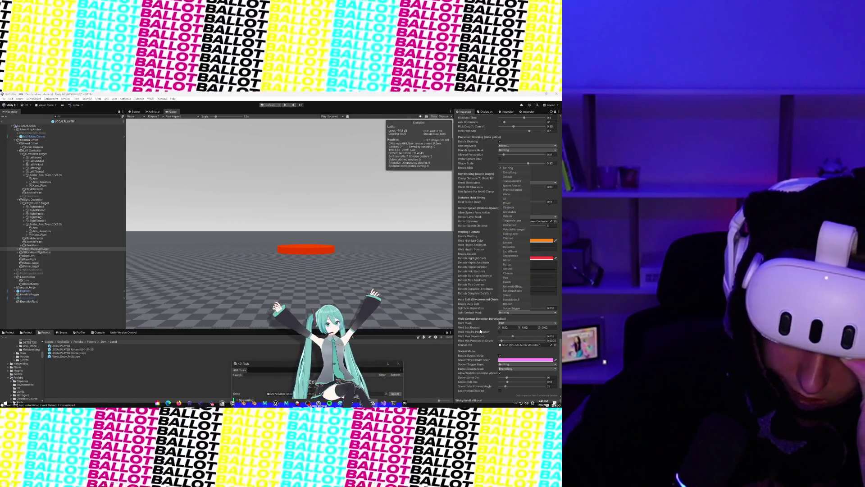
{"action": "left_click", "coordinate": [480, 331]}
{"action": "left_click", "coordinate": [504, 313]}
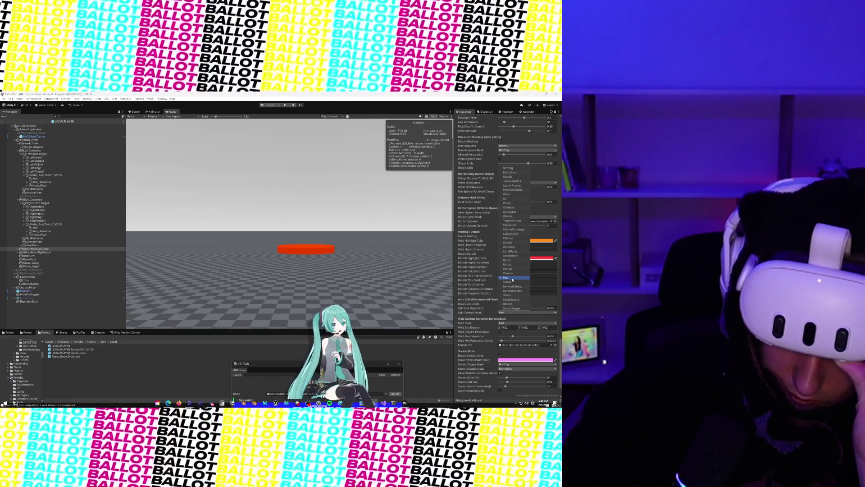
{"action": "left_click", "coordinate": [479, 318]}
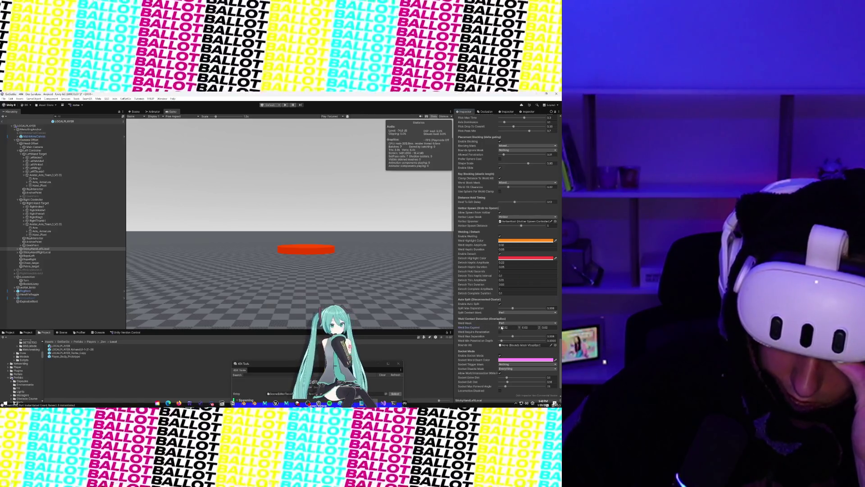
Set Weld Box Expand X, Y and Z to 0.1, then select both StickyHand objects
{"action": "type", "text": "0."}
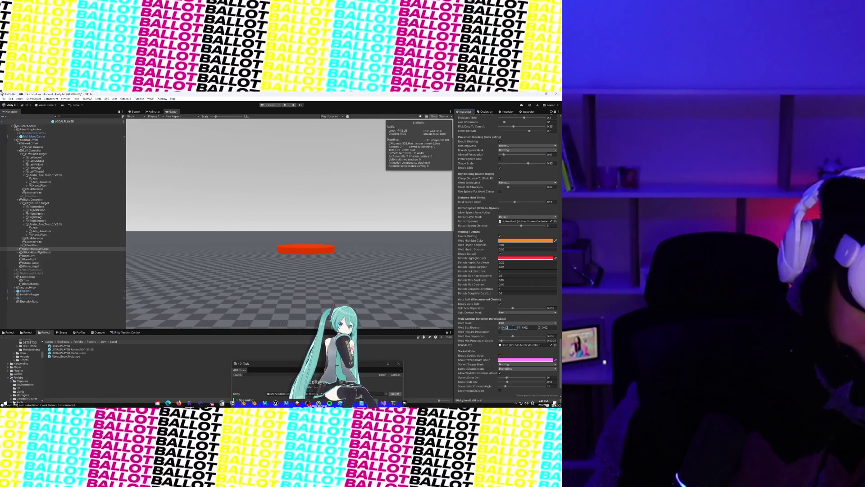
{"action": "type", "text": "1"}
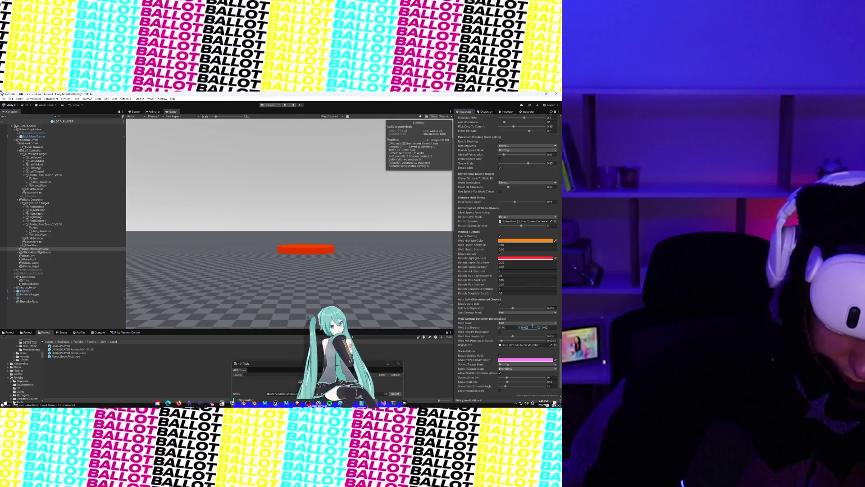
{"action": "type", "text": "0.1"}
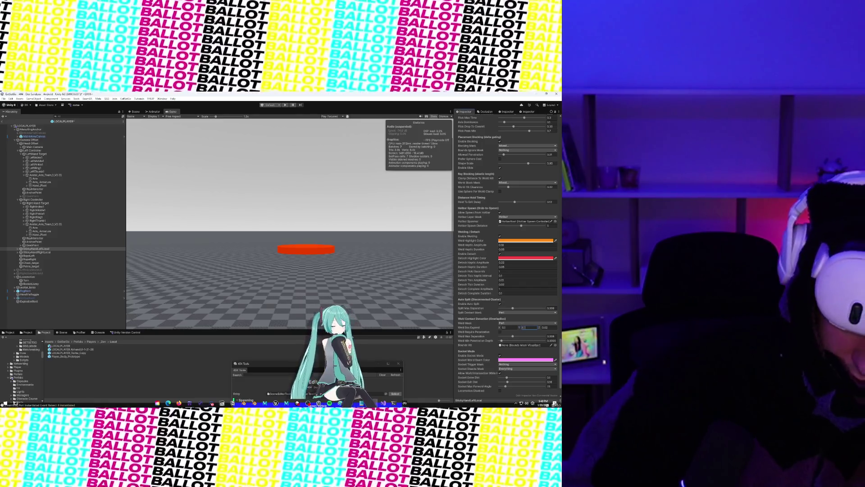
{"action": "left_click", "coordinate": [545, 327]}
{"action": "type", "text": "0.1"}
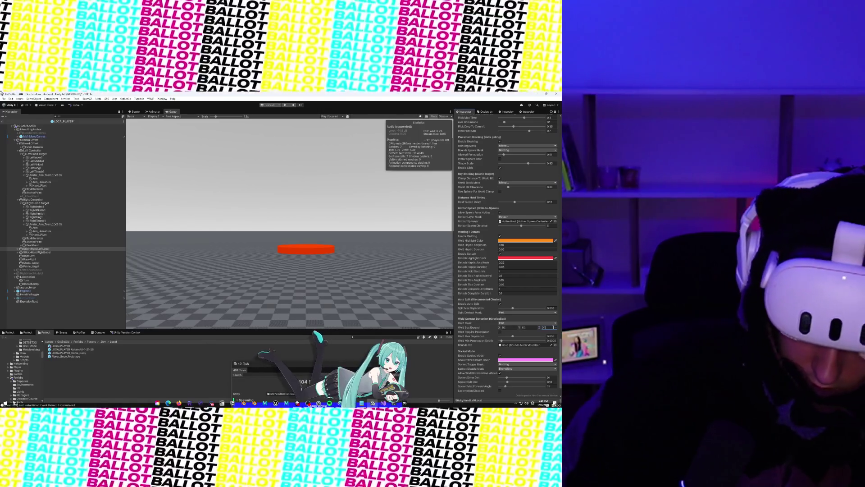
{"action": "left_click", "coordinate": [479, 323]}
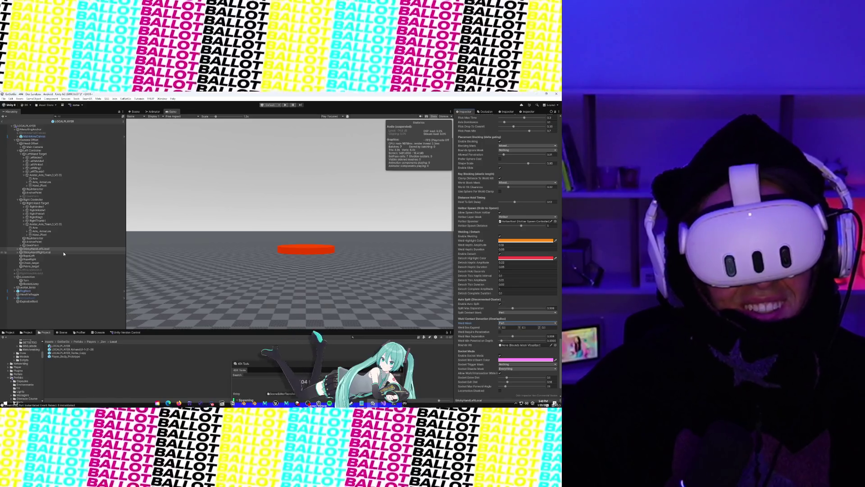
{"action": "left_click", "coordinate": [64, 253], "text": "shift"}
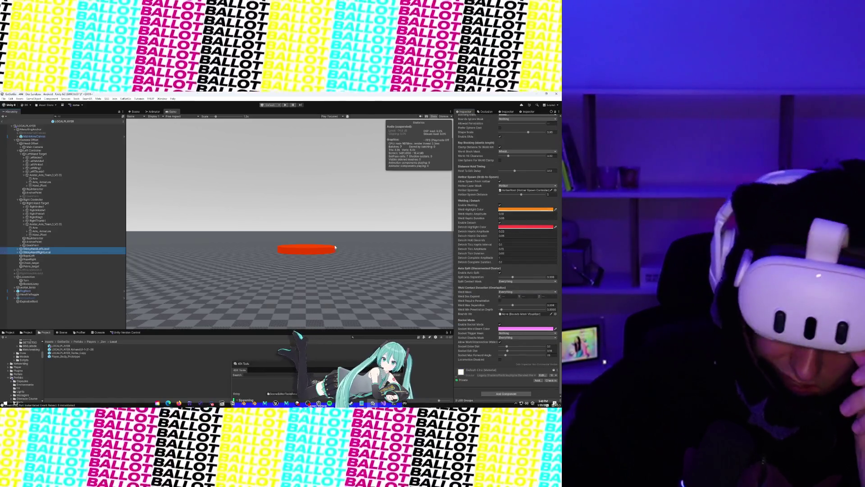
For both hands, clear the Split Contact Mask and limit the Weld Mask to Part
{"action": "left_click", "coordinate": [514, 282]}
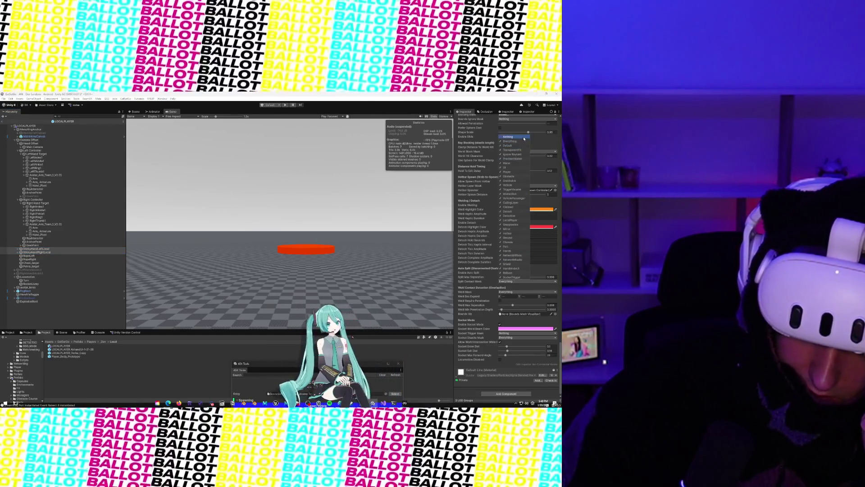
{"action": "left_click", "coordinate": [524, 138]}
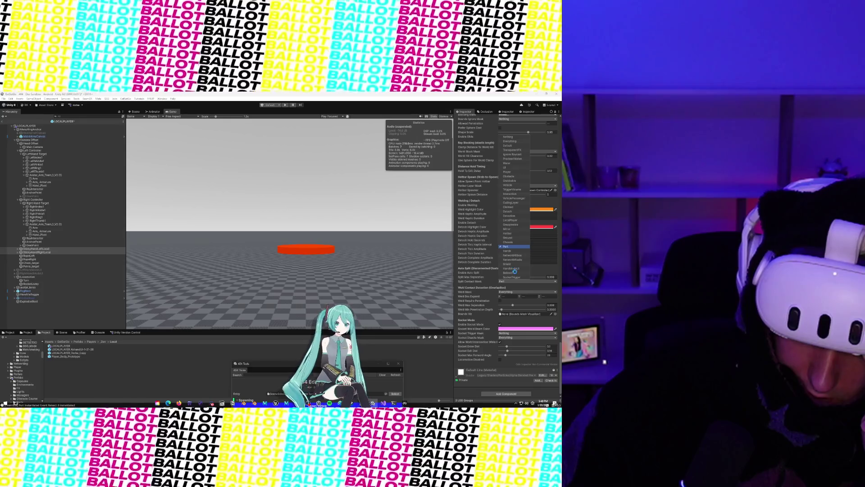
{"action": "left_click", "coordinate": [519, 292]}
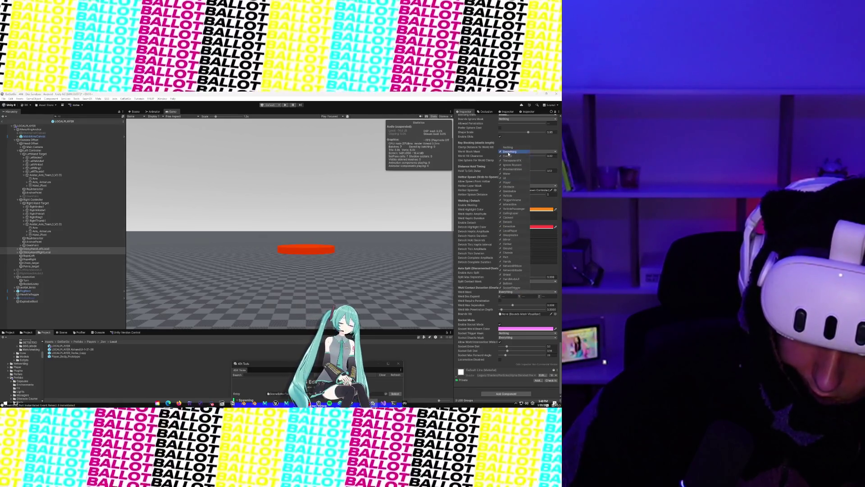
{"action": "left_click", "coordinate": [507, 257]}
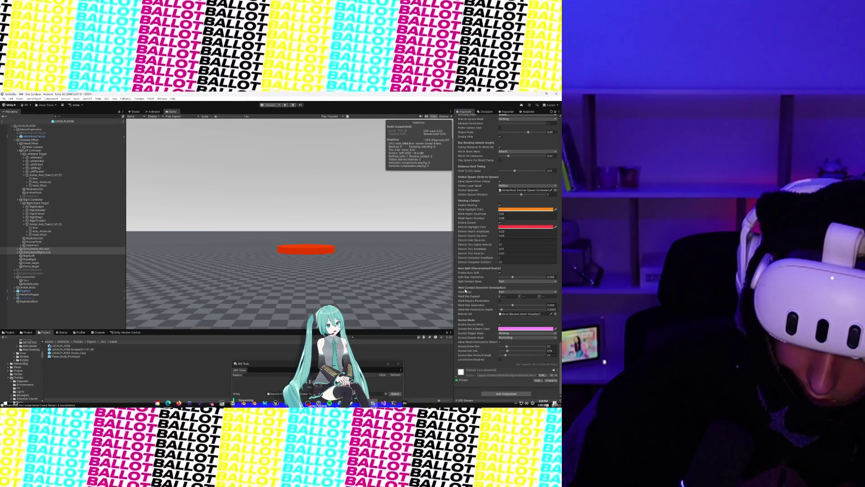
Set Weld Aabb Expand Y and Z to 0.1, Weld Max Separation 0.015, Split Max Separation ~0.02
{"action": "type", "text": "0.1"}
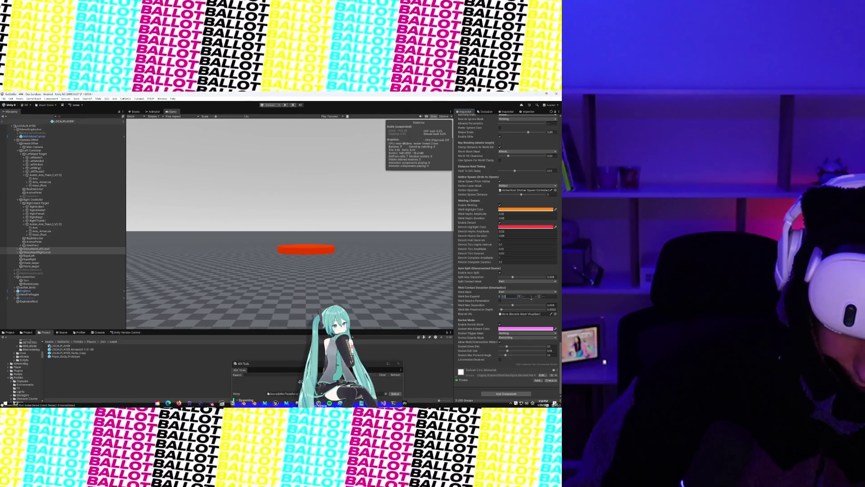
{"action": "type", "text": "0.1"}
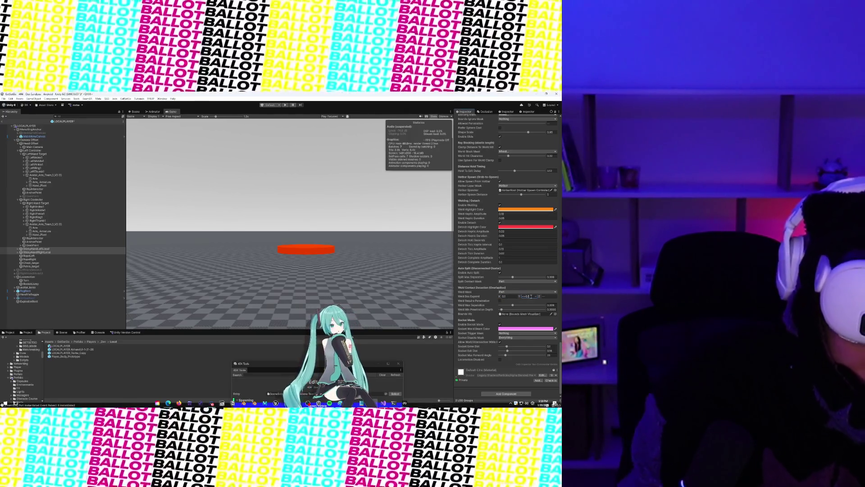
{"action": "key", "text": "BackSpace"}
{"action": "key", "text": "BackSpace"}
{"action": "key", "text": "BackSpace"}
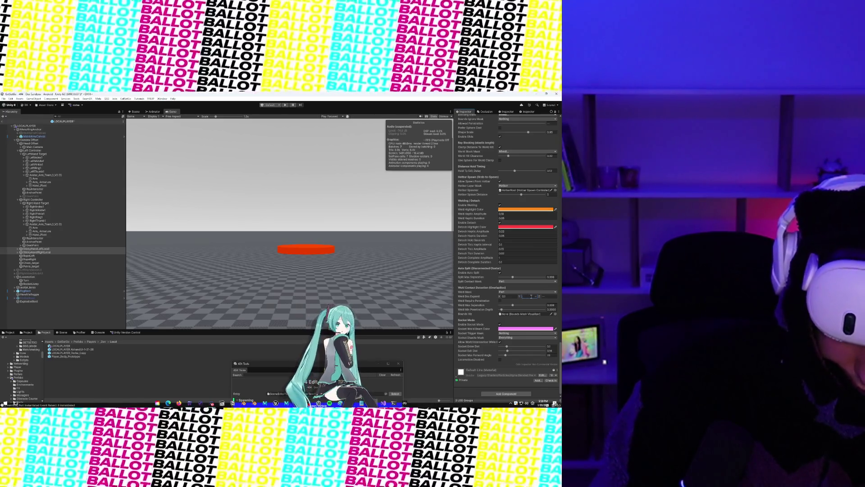
{"action": "type", "text": "0.1"}
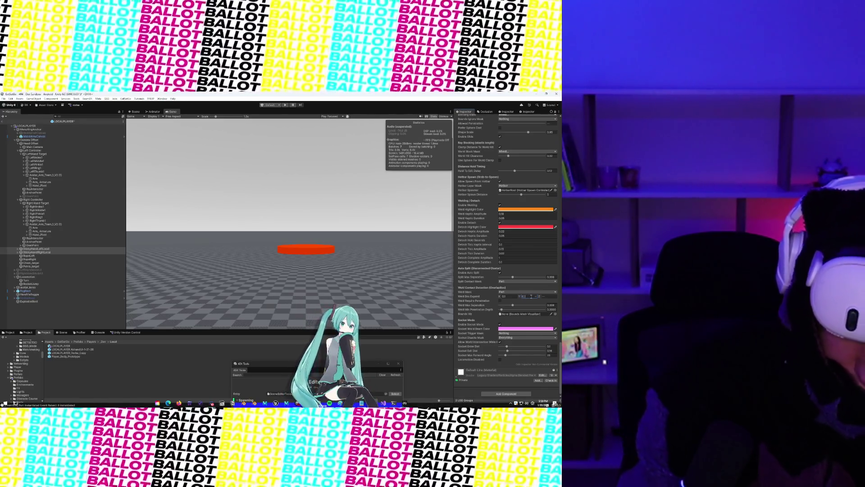
{"action": "left_click", "coordinate": [548, 293]}
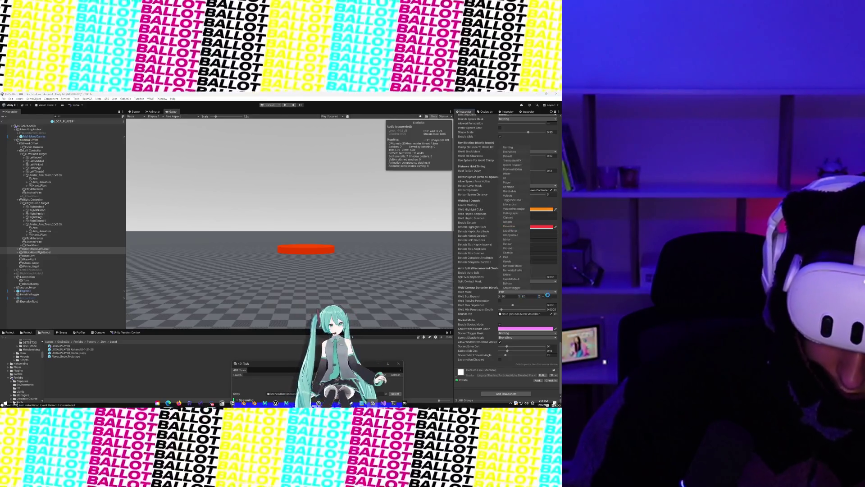
{"action": "left_click", "coordinate": [548, 296]}
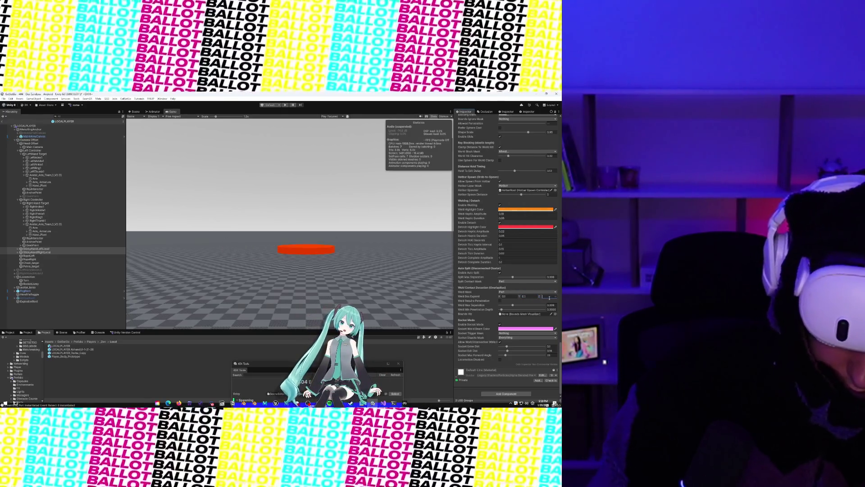
{"action": "type", "text": "0.1"}
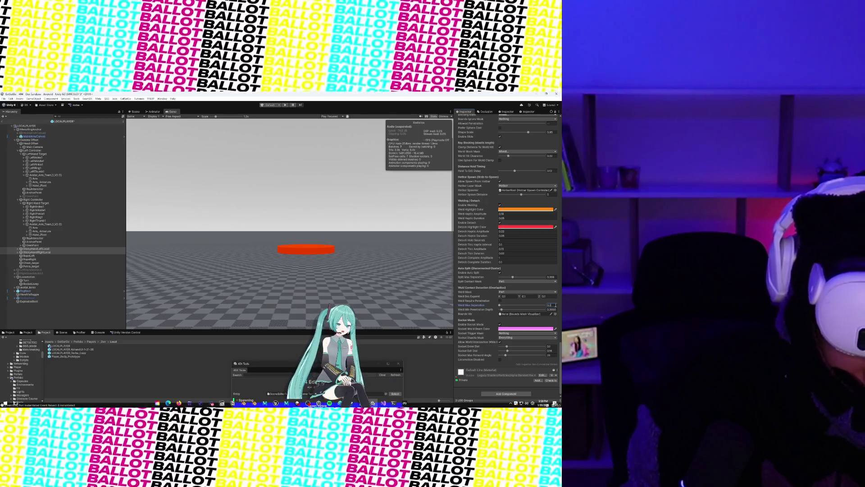
{"action": "type", "text": "5"}
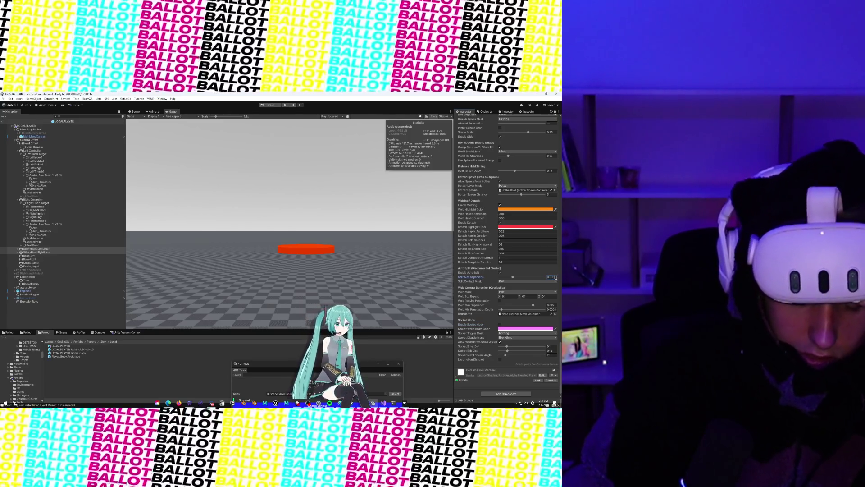
{"action": "type", "text": "2"}
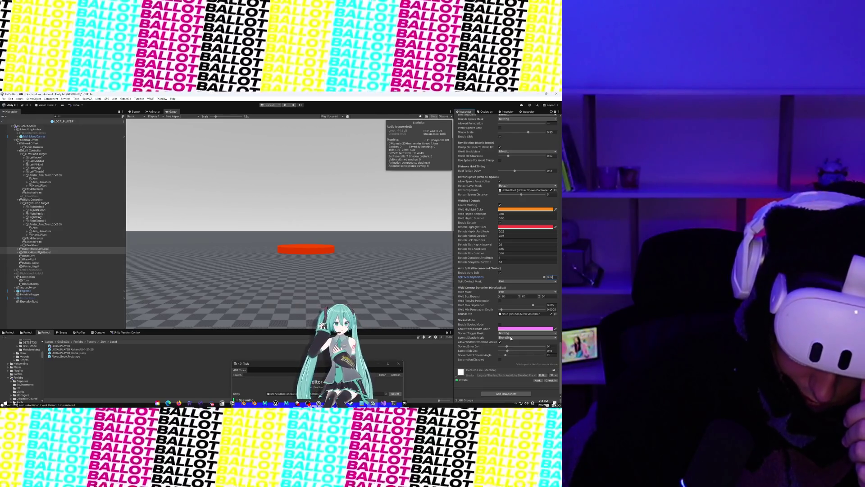
Set the Socket Trigger Mask to the SocketTrigger layer
{"action": "left_click", "coordinate": [509, 333]}
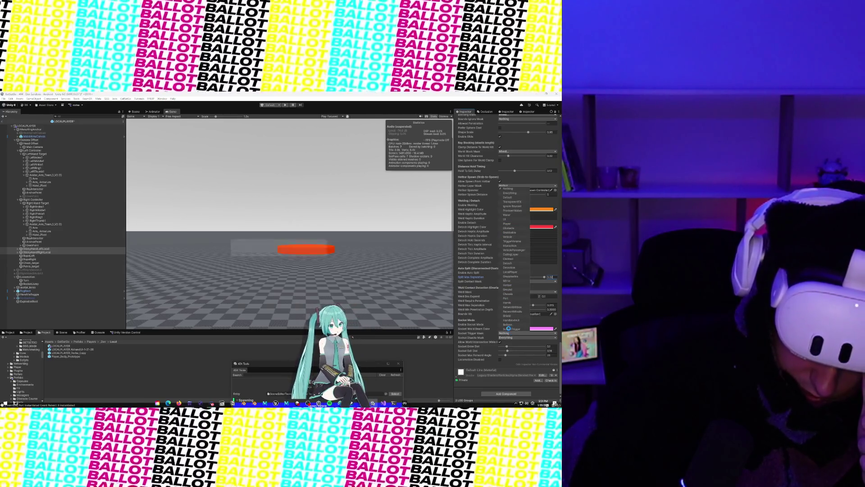
{"action": "left_click", "coordinate": [509, 329]}
{"action": "left_click", "coordinate": [511, 337]}
{"action": "left_click", "coordinate": [511, 338]}
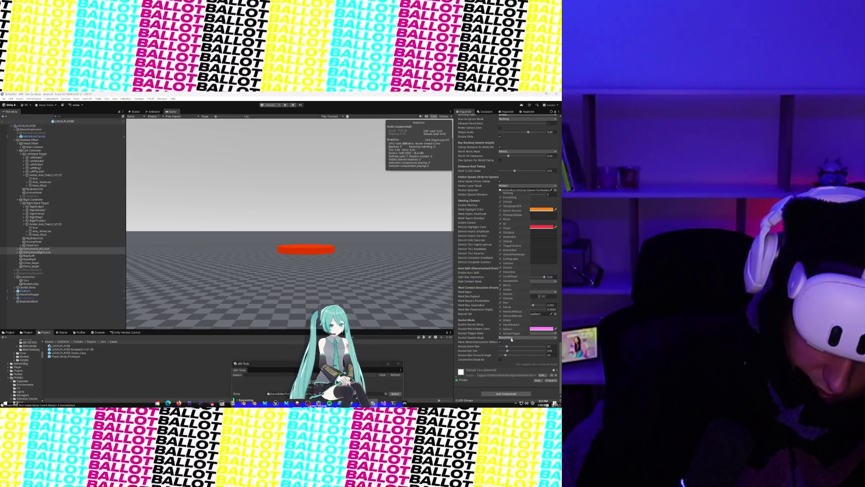
Make the Socket Disable Mask Default, Vehicle, VehiclePassenger, Port and NetworkHitbox, then widen the Inspector
{"action": "left_click", "coordinate": [511, 197]}
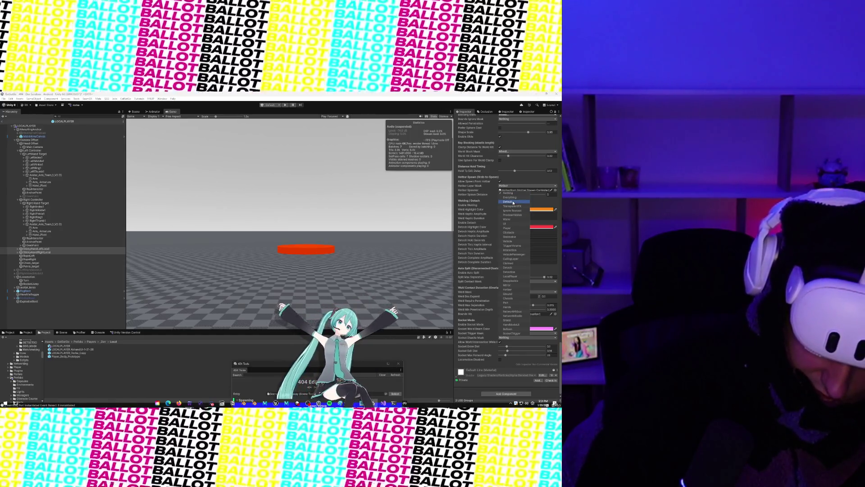
{"action": "left_click", "coordinate": [513, 202]}
{"action": "left_click", "coordinate": [509, 241]}
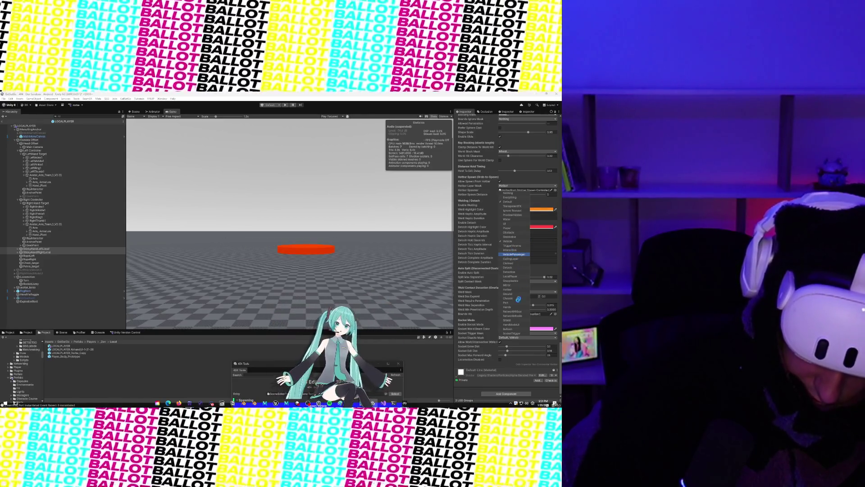
{"action": "left_click", "coordinate": [514, 254]}
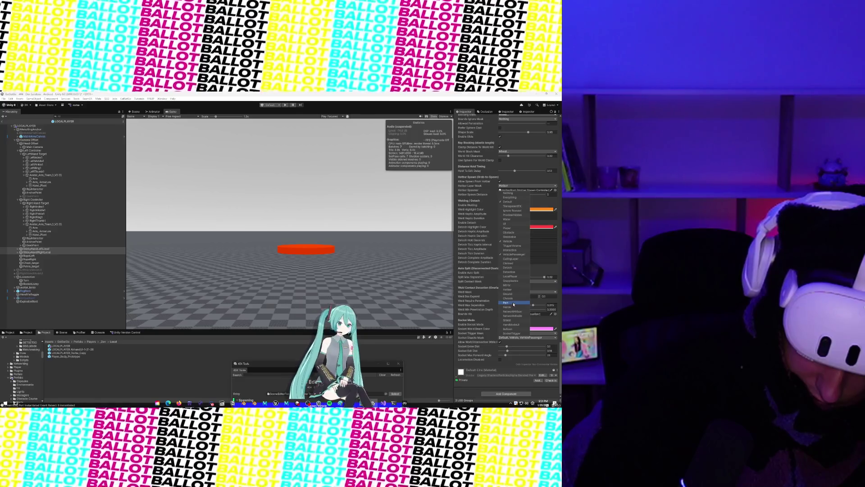
{"action": "left_click", "coordinate": [507, 302]}
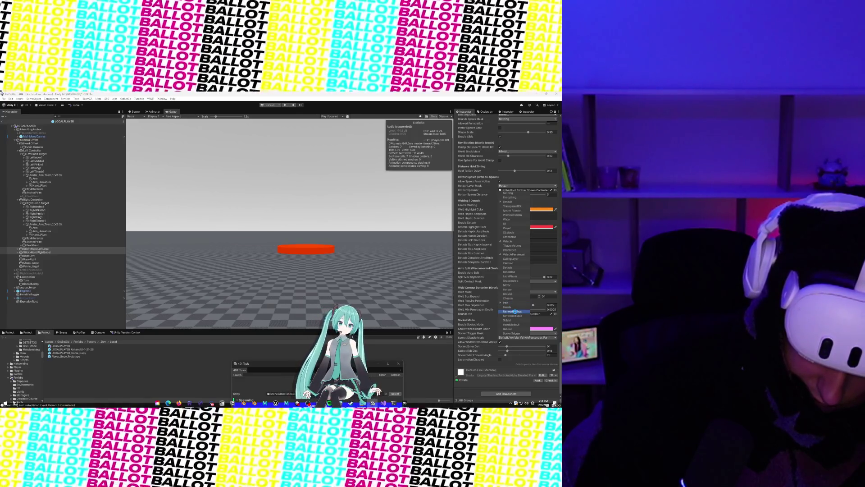
{"action": "left_click", "coordinate": [514, 311]}
{"action": "left_click", "coordinate": [479, 339]}
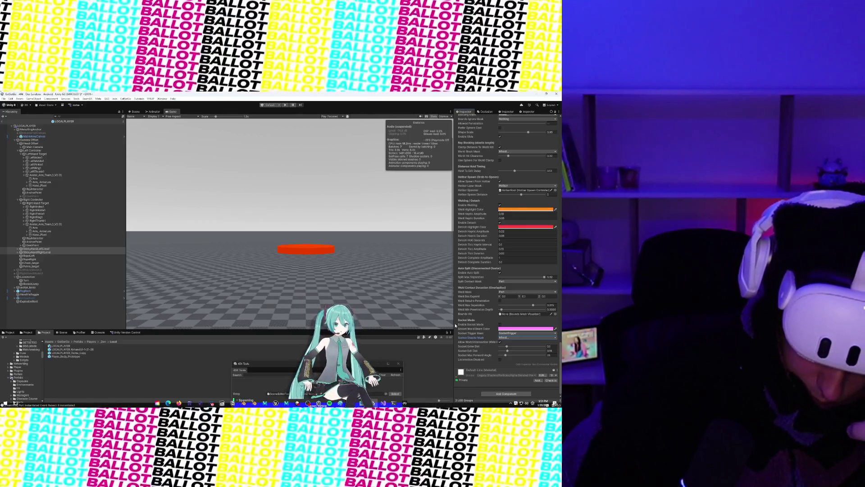
{"action": "mouse_move", "coordinate": [455, 326]}
{"action": "left_mouse_down"}
{"action": "mouse_move", "coordinate": [373, 322]}
{"action": "mouse_move", "coordinate": [440, 331]}
{"action": "left_mouse_up"}
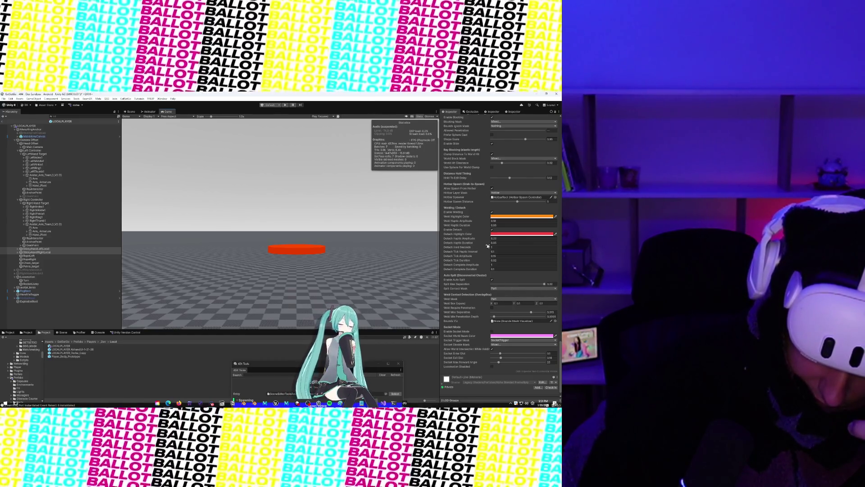
Check the world block and blocking layer masks, leaving the Blocking Mask at Mixed
{"action": "scroll", "coordinate": [468, 243], "scroll_direction": "up", "scroll_amount": 2}
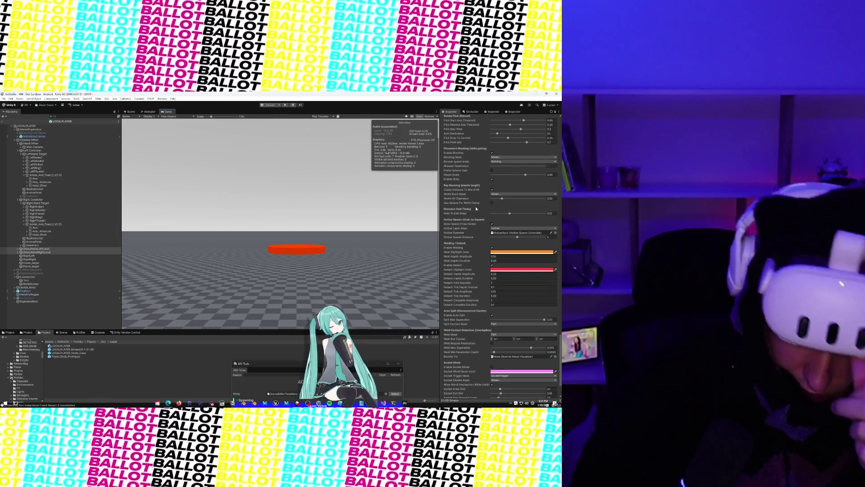
{"action": "left_click", "coordinate": [498, 194]}
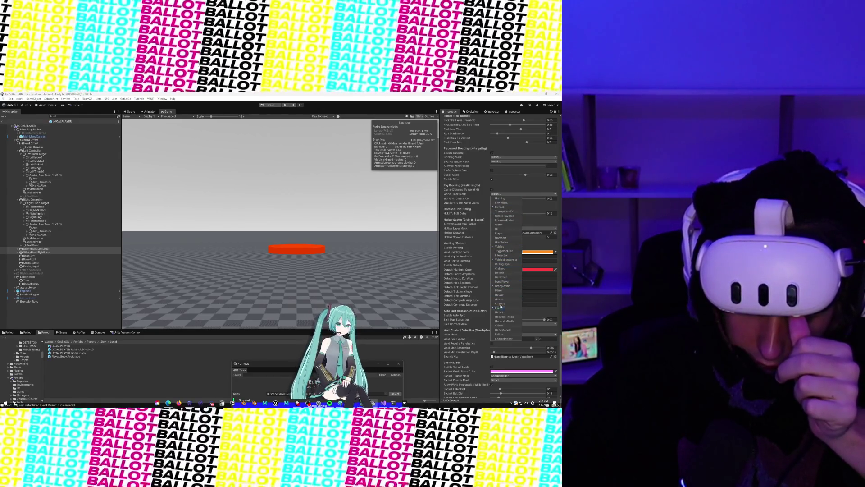
{"action": "left_click", "coordinate": [461, 195]}
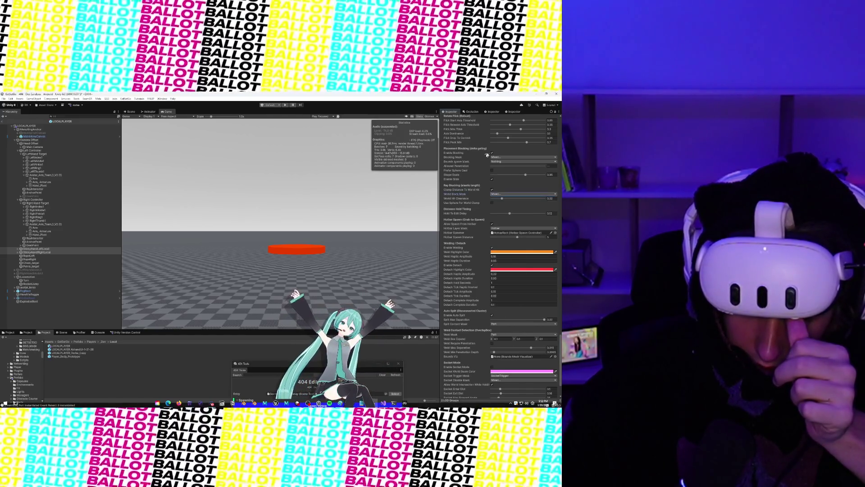
{"action": "left_click", "coordinate": [495, 157]}
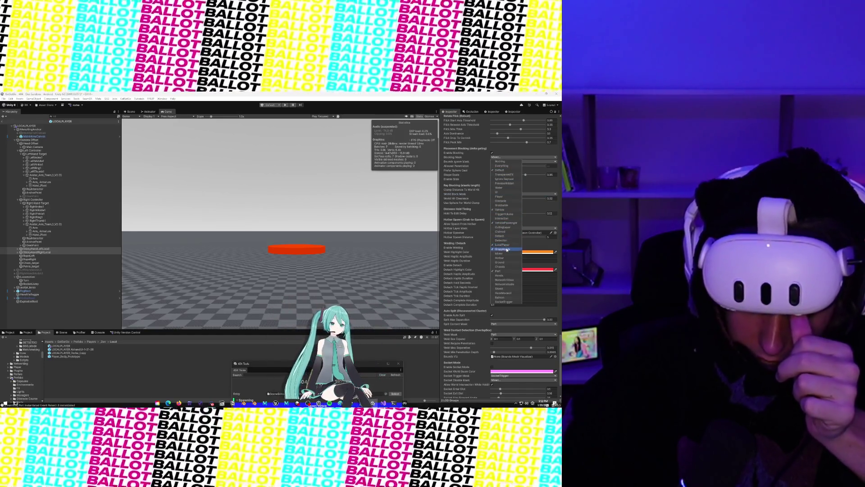
{"action": "left_click", "coordinate": [457, 158]}
{"action": "scroll", "coordinate": [458, 198], "scroll_direction": "up", "scroll_amount": 1}
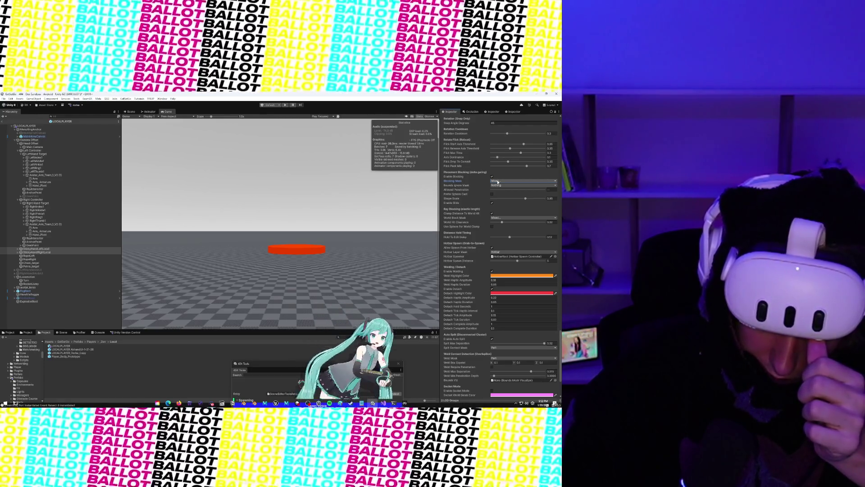
{"action": "left_click", "coordinate": [498, 181]}
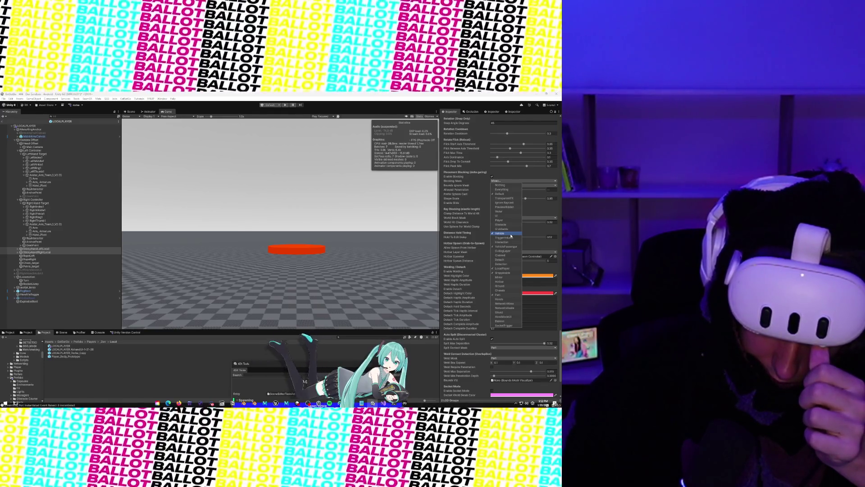
{"action": "left_click", "coordinate": [451, 178]}
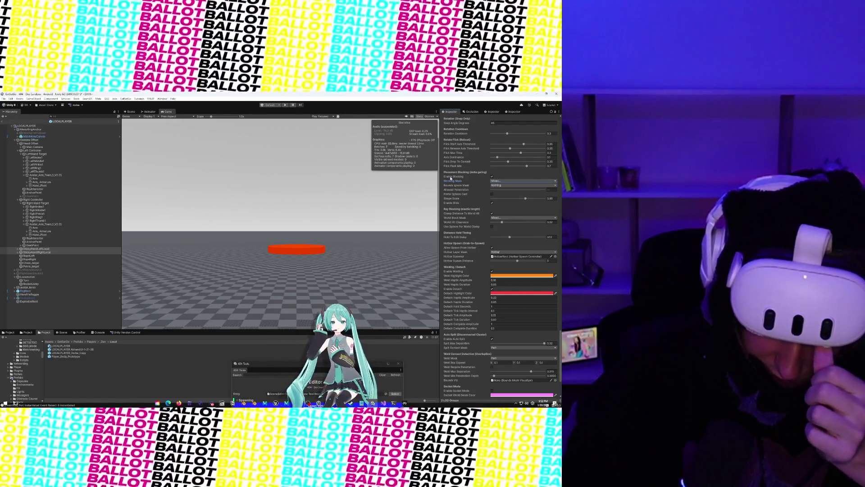
{"action": "scroll", "coordinate": [471, 218], "scroll_direction": "up", "scroll_amount": 5}
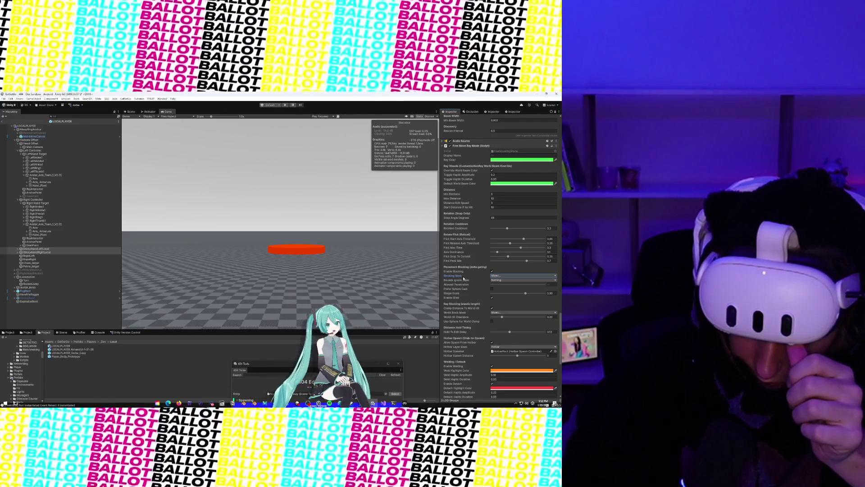
Set the hand interactor's Allowed Penetration to 0.051 and return to the Scene view
{"action": "left_click", "coordinate": [552, 284]}
{"action": "type", "text": "0.05"}
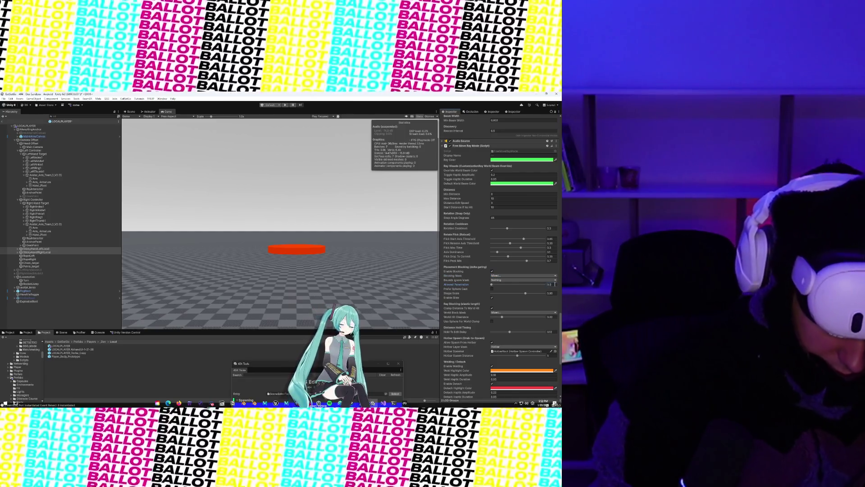
{"action": "type", "text": "1"}
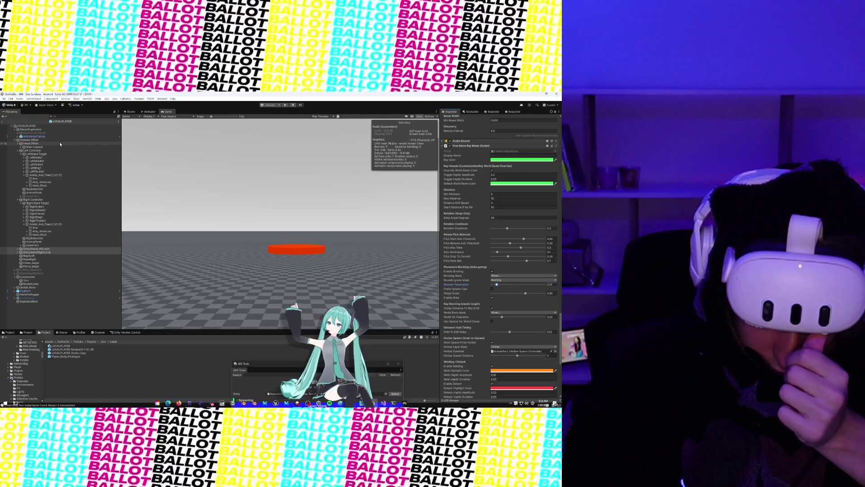
{"action": "left_click", "coordinate": [130, 112]}
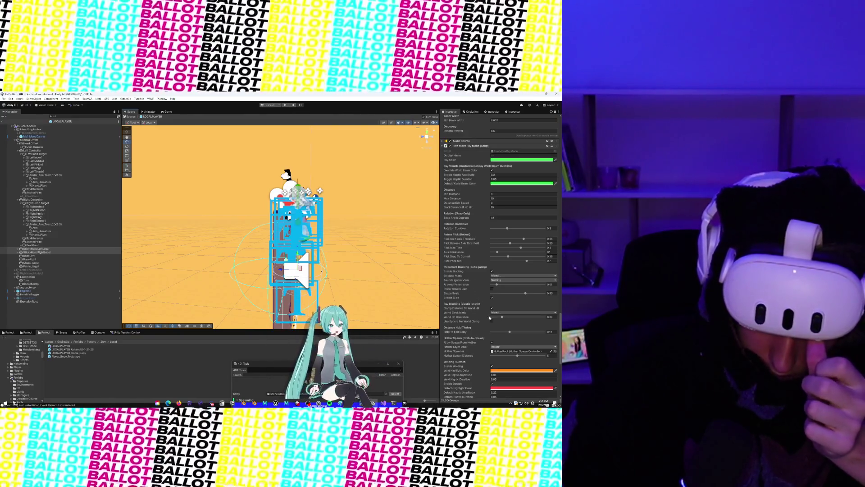
Select FogRoot in the LOCALPLAYER prefab and untick its active checkbox to remove the fog
{"action": "scroll", "coordinate": [477, 322], "scroll_direction": "down", "scroll_amount": 2}
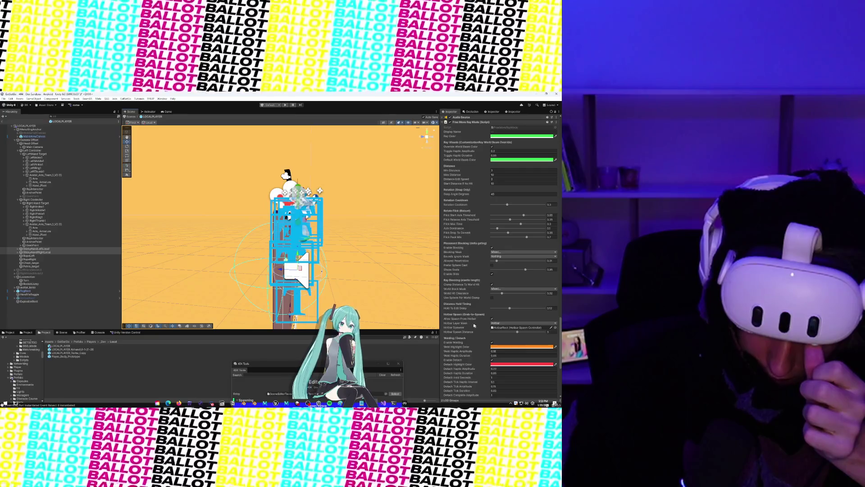
{"action": "scroll", "coordinate": [474, 326], "scroll_direction": "down", "scroll_amount": 6}
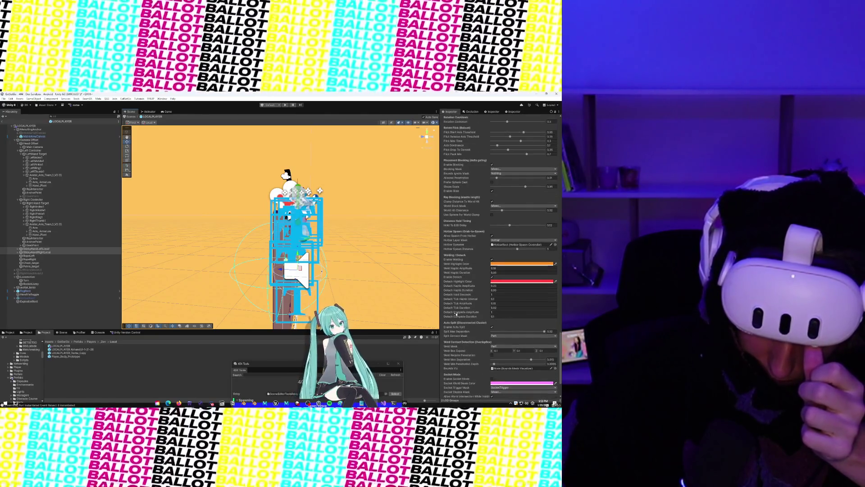
{"action": "scroll", "coordinate": [456, 313], "scroll_direction": "down", "scroll_amount": 3}
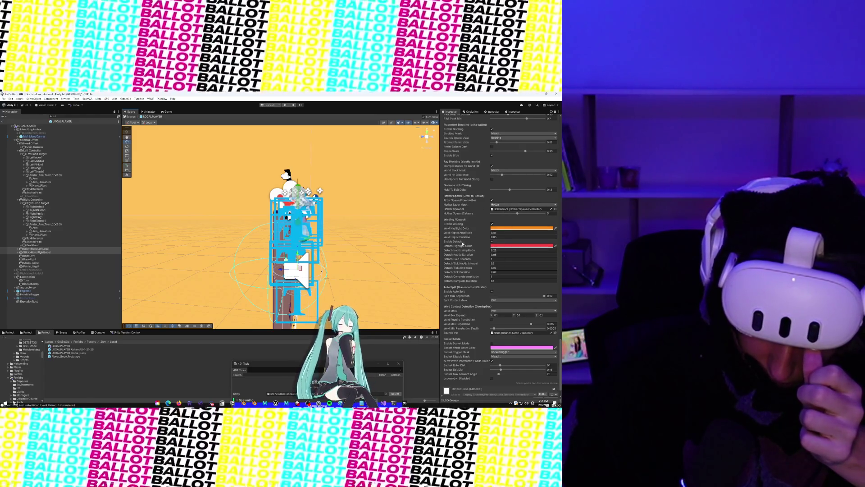
{"action": "scroll", "coordinate": [462, 243], "scroll_direction": "down", "scroll_amount": 2}
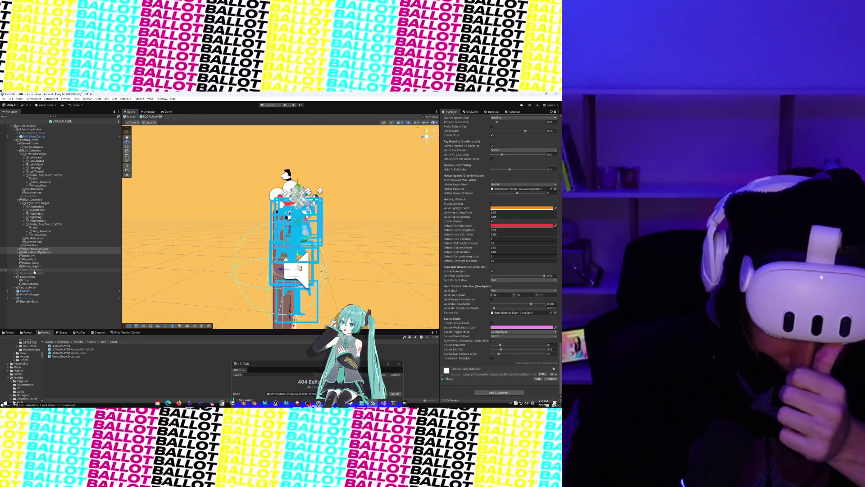
{"action": "scroll", "coordinate": [509, 224], "scroll_direction": "up", "scroll_amount": 10}
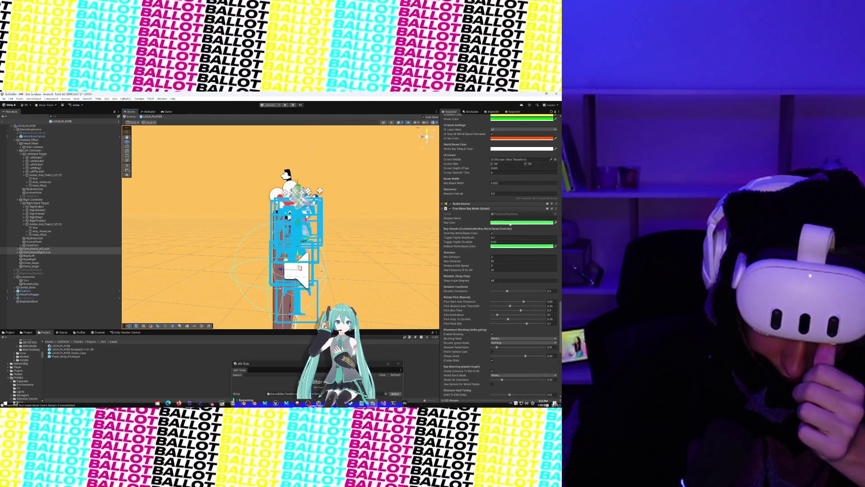
{"action": "scroll", "coordinate": [478, 245], "scroll_direction": "up", "scroll_amount": 8}
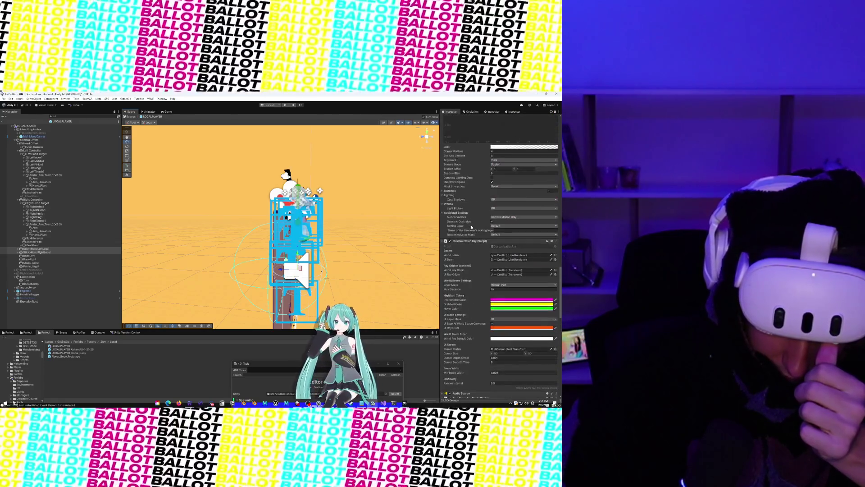
{"action": "scroll", "coordinate": [478, 244], "scroll_direction": "up", "scroll_amount": 10}
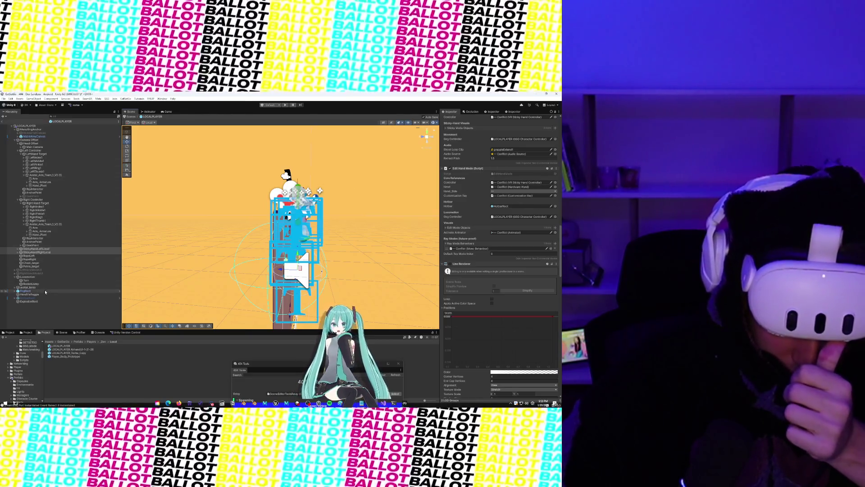
{"action": "left_click", "coordinate": [25, 290]}
{"action": "left_click", "coordinate": [451, 119]}
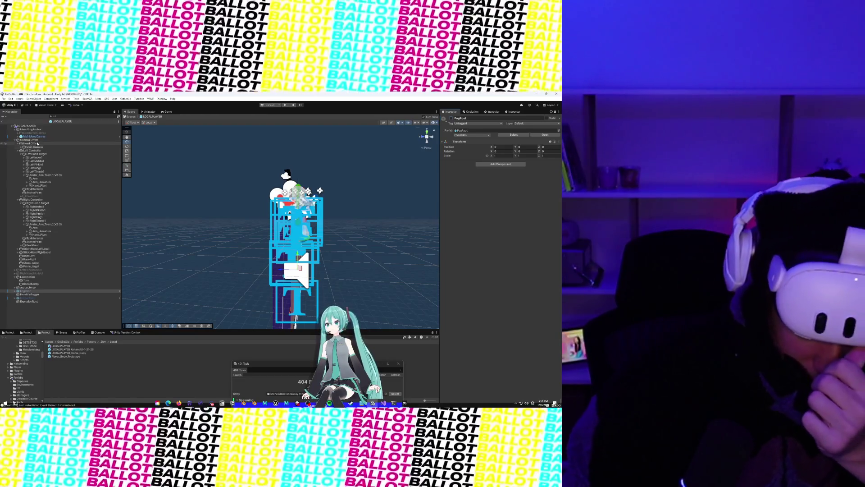
Leave prefab mode and select LOCALPLAYER in the 404 - Dev Sandbox scene
{"action": "left_click", "coordinate": [4, 122]}
{"action": "left_click", "coordinate": [4, 122]}
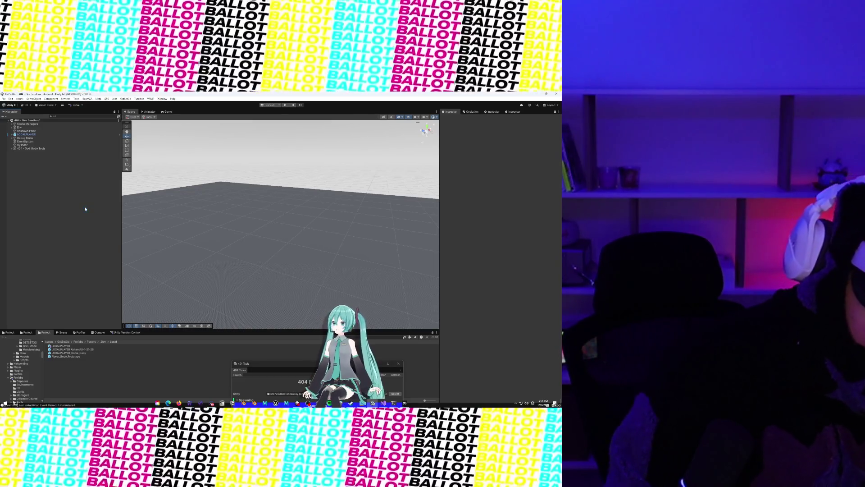
{"action": "left_click", "coordinate": [26, 134]}
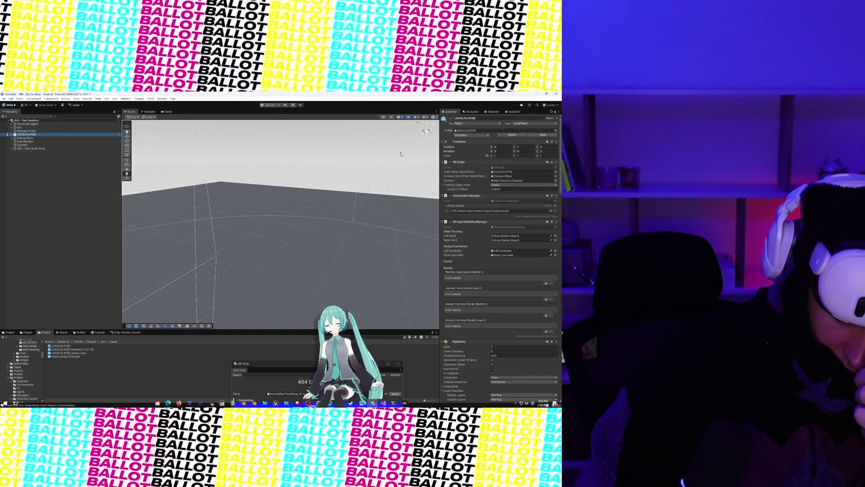
Apply all LOCALPLAYER prefab overrides and start Play mode to test
{"action": "left_click", "coordinate": [462, 135]}
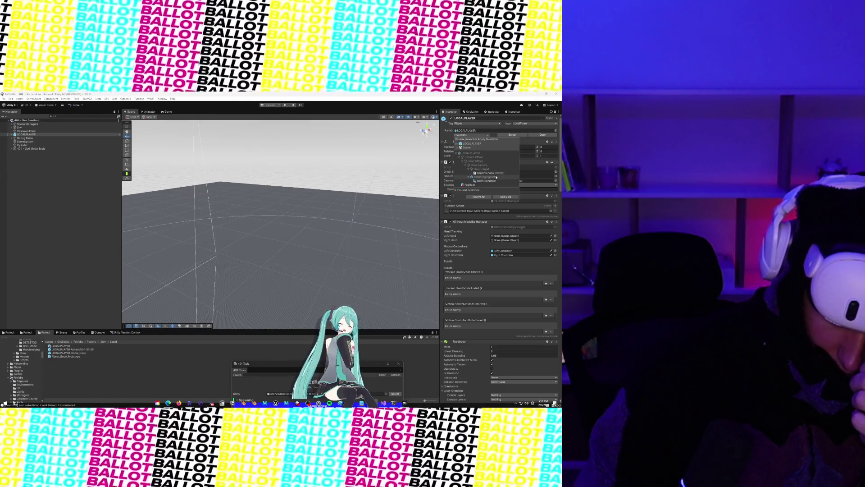
{"action": "left_click", "coordinate": [374, 160]}
{"action": "left_click", "coordinate": [286, 105]}
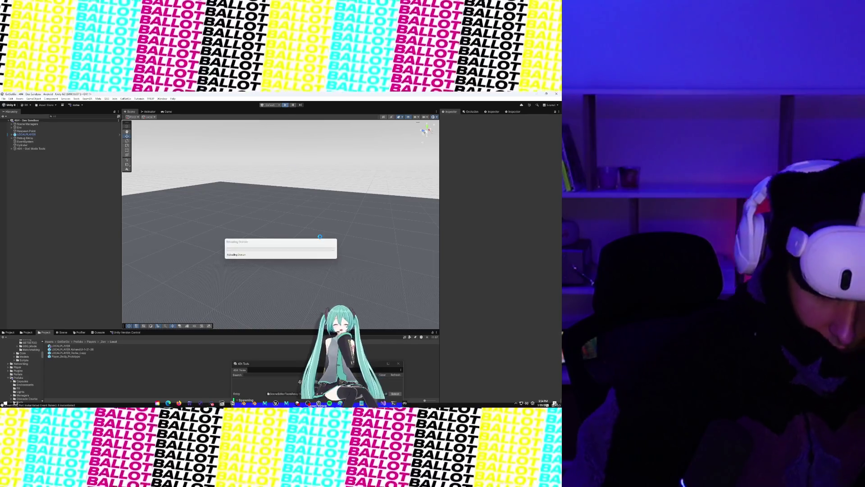